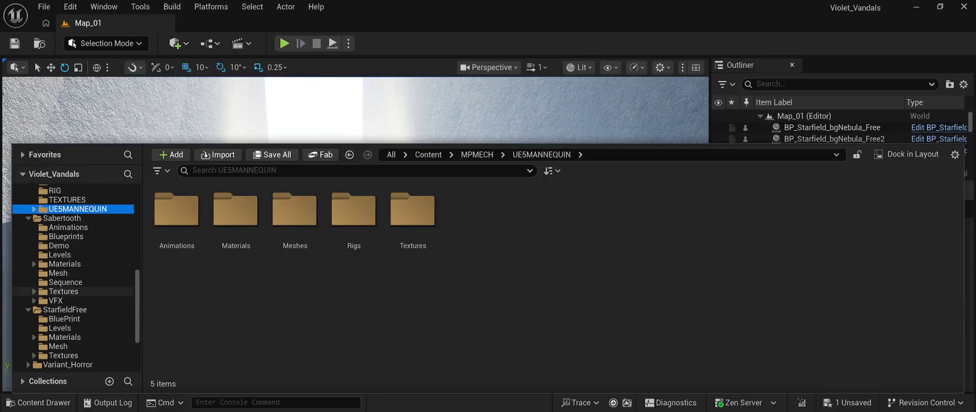
- Browse the Sabertooth Materials, Mesh, Sequence, Textures and VFX folders
left_click(65, 264)
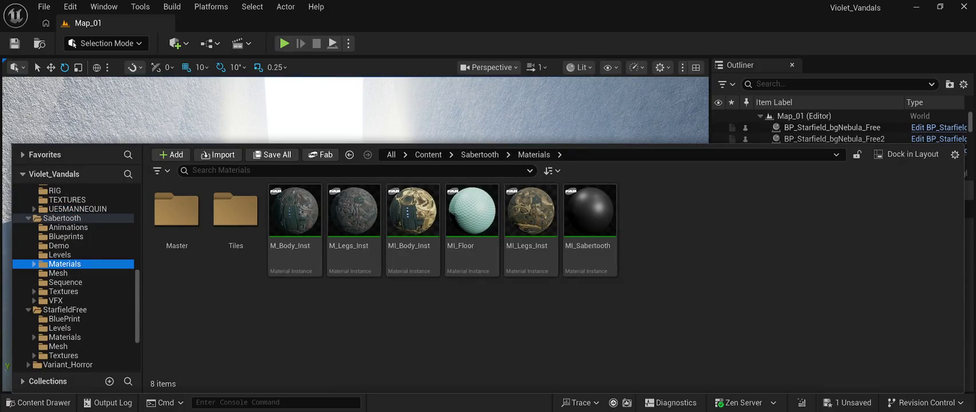
left_click(57, 273)
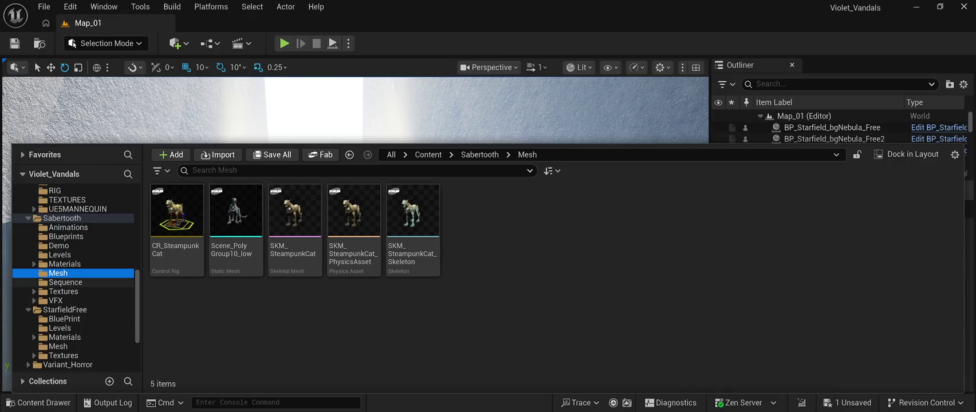
left_click(66, 283)
left_click(63, 291)
left_click(55, 300)
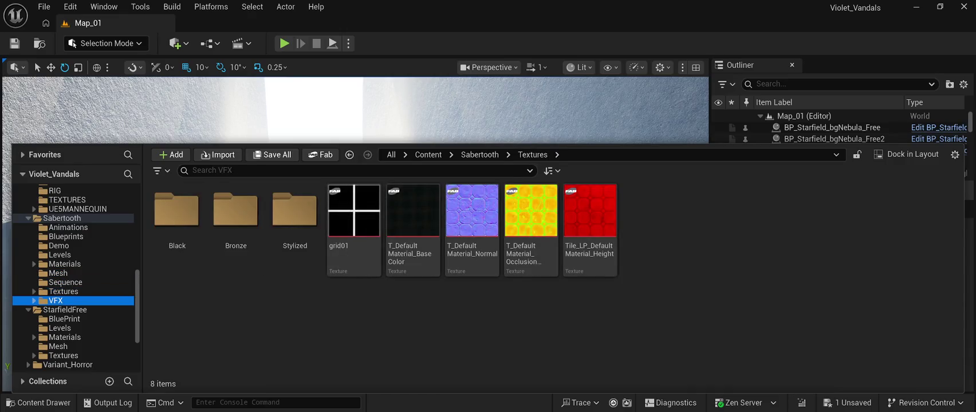
- Browse the StarfieldFree folder and its Mesh and Textures subfolders
scroll(76, 276, "down", 2)
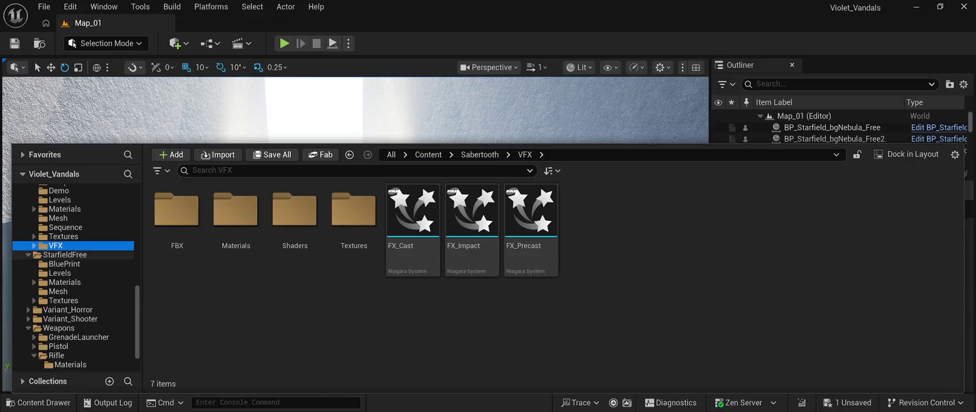
left_click(65, 255)
left_click(58, 292)
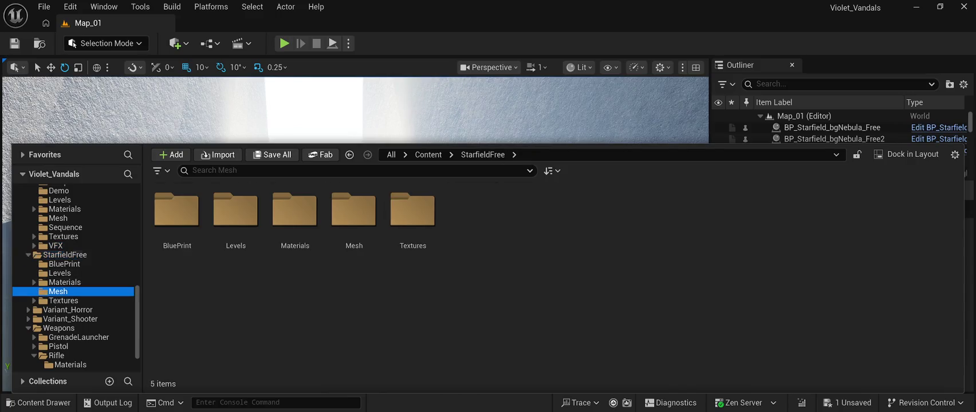
scroll(76, 276, "down", 1)
left_click(63, 265)
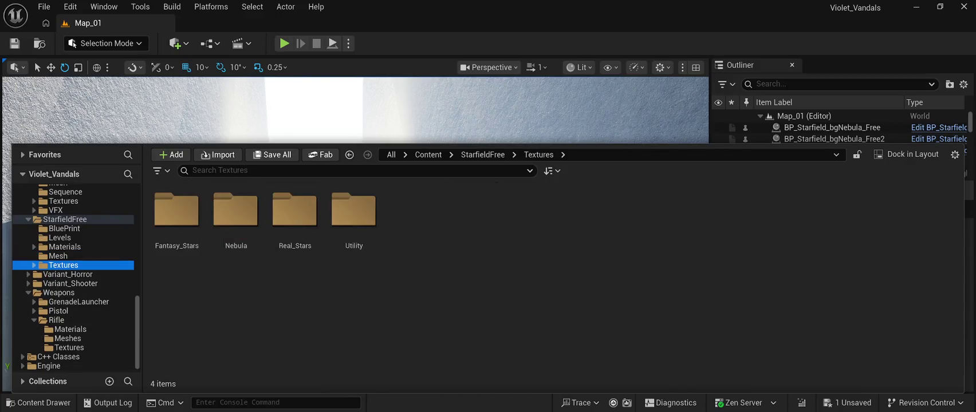
- Check Variant_Horror and Variant_Shooter, then view the Weapons/Rifle Materials, Meshes and Textures folders
left_click(68, 274)
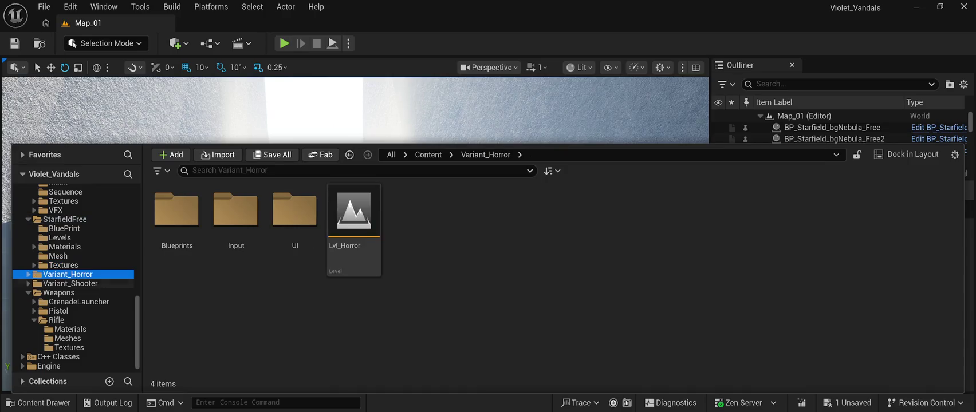
left_click(70, 283)
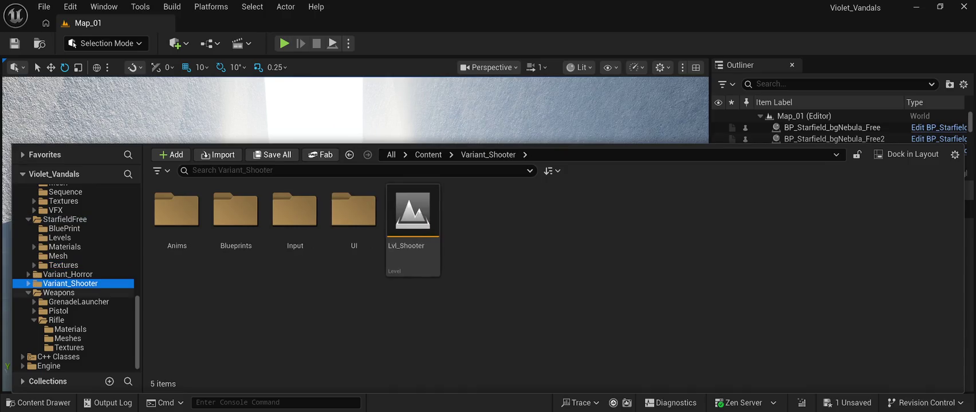
left_click(59, 293)
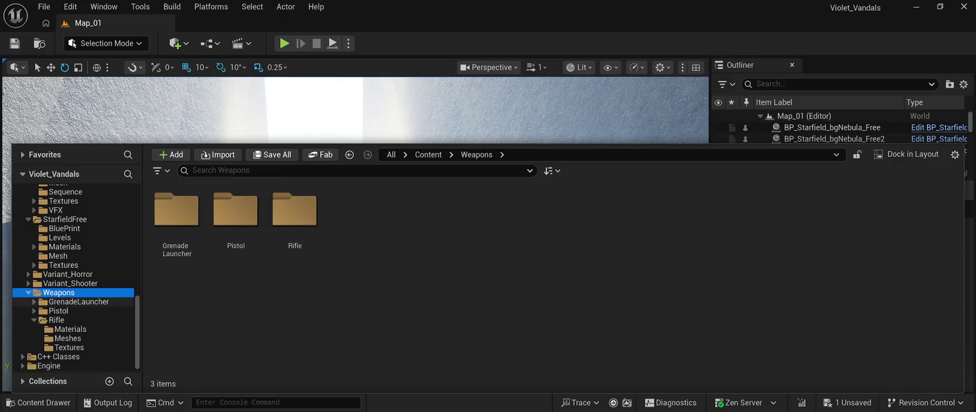
left_click(70, 329)
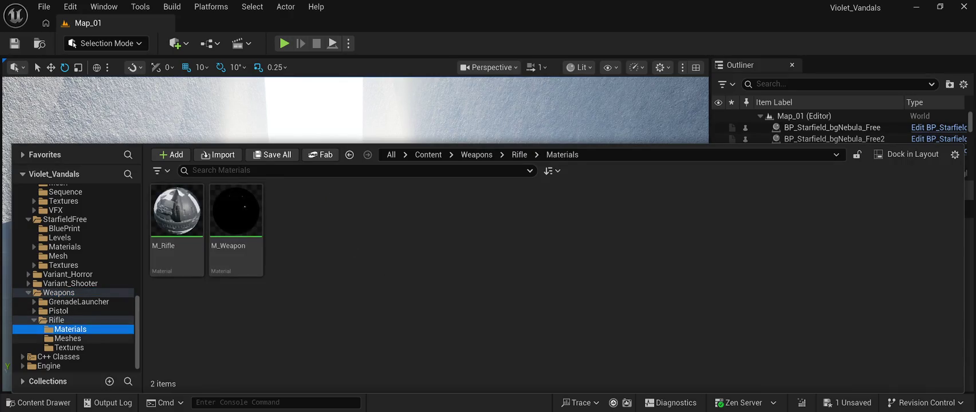
left_click(68, 338)
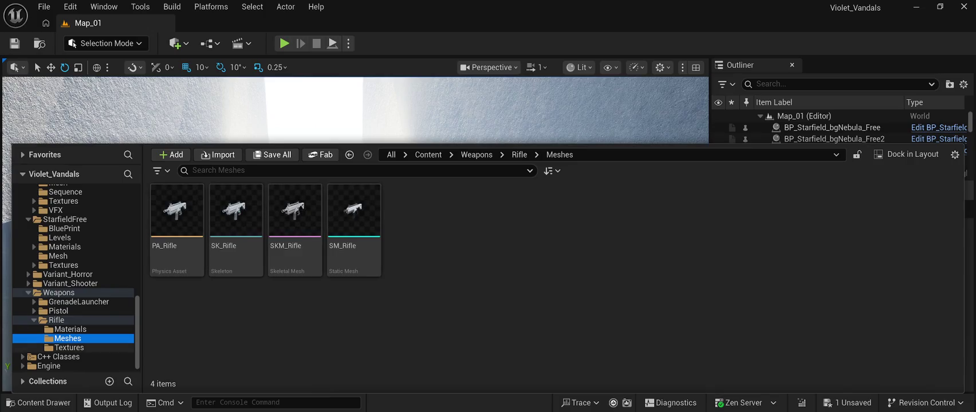
left_click(69, 348)
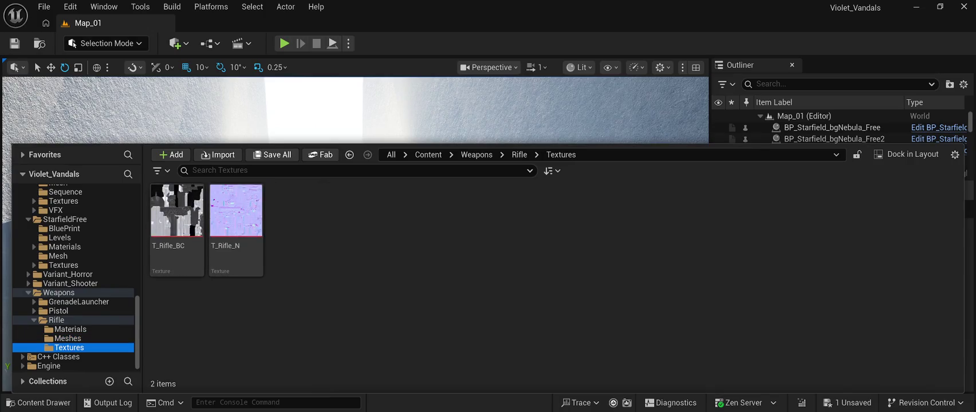
scroll(75, 279, "up", 5)
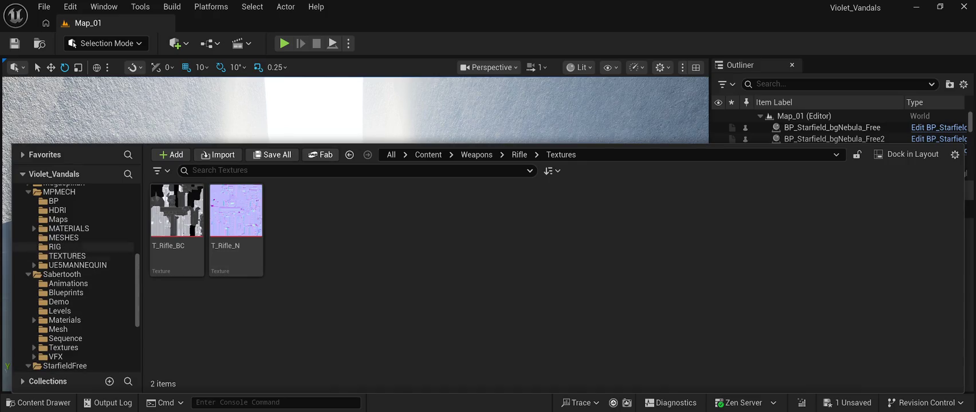
- Browse MPMECH BP and HDRI, Megaspikan, and the LevelPrototyping Materials and Meshes folders
scroll(74, 247, "up", 2)
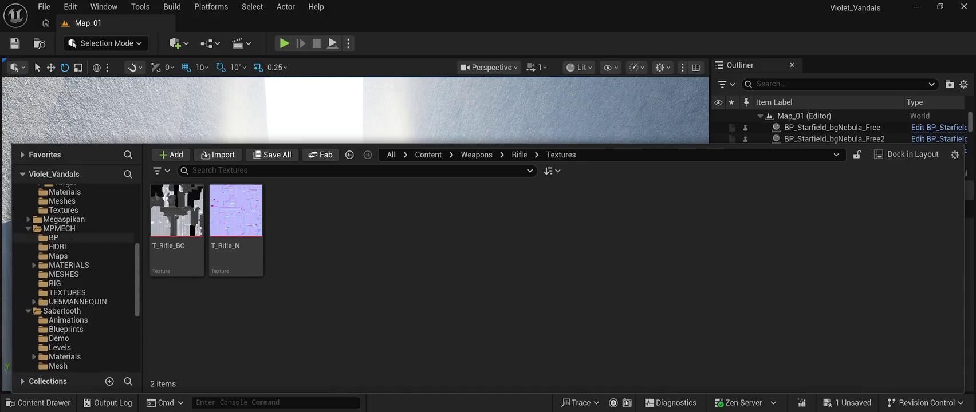
left_click(54, 238)
left_click(57, 247)
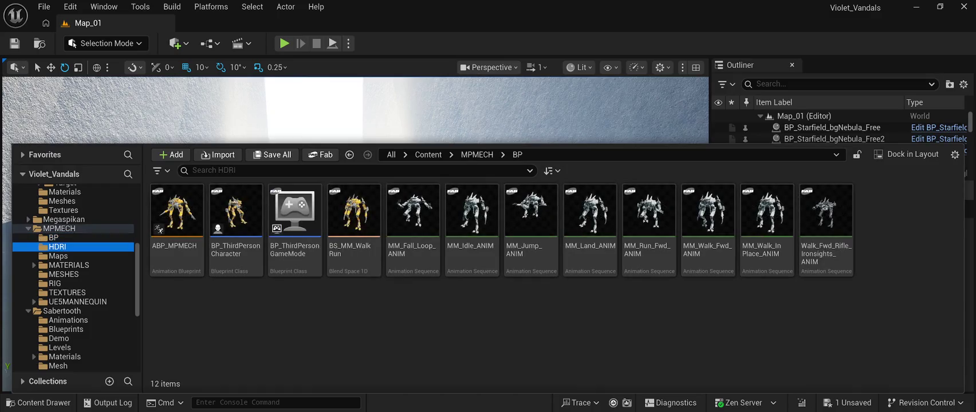
scroll(63, 252, "up", 2)
left_click(63, 256)
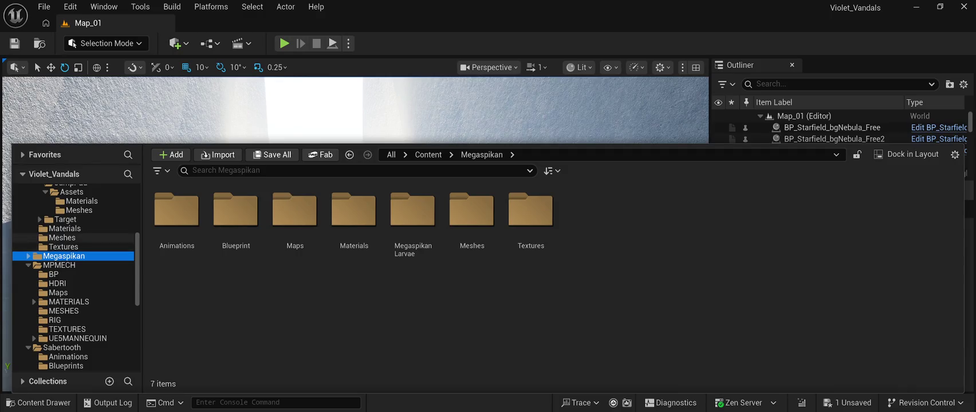
left_click(65, 228)
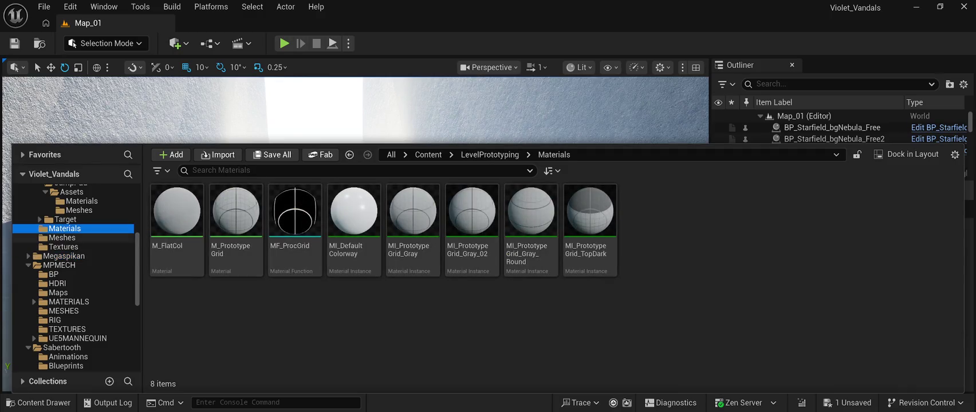
left_click(62, 238)
- View the Characters folder holding Mannequins, then return to the Megaspikan folder
scroll(74, 261, "up", 3)
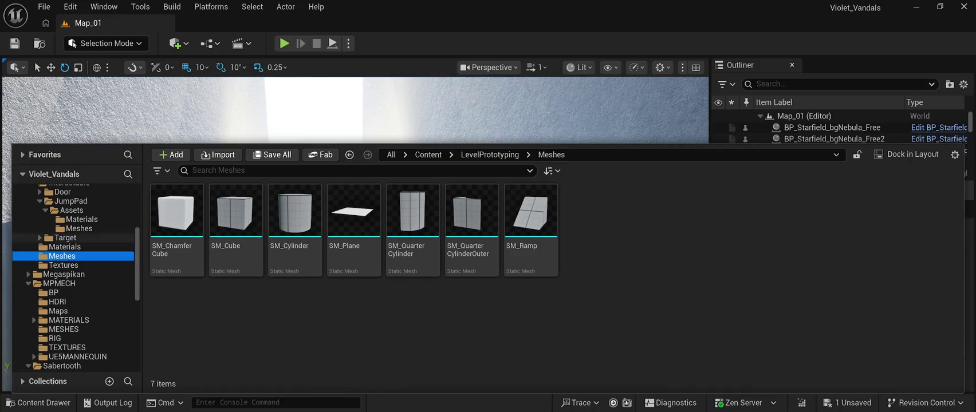
scroll(75, 266, "up", 2)
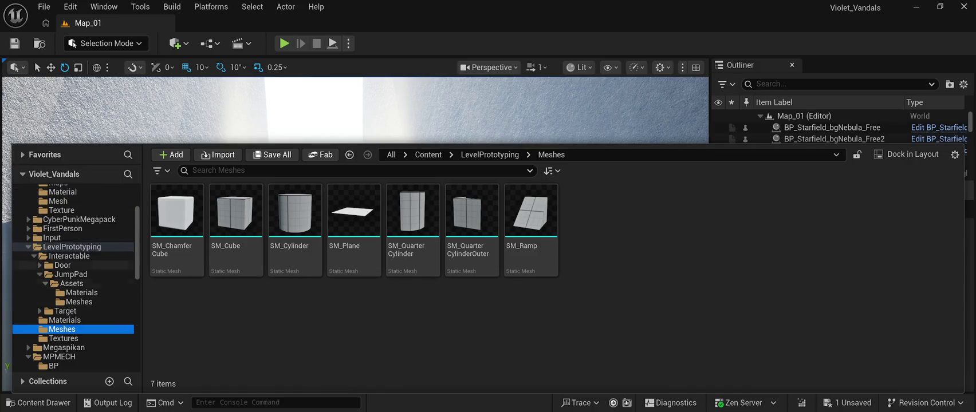
scroll(75, 265, "up", 1)
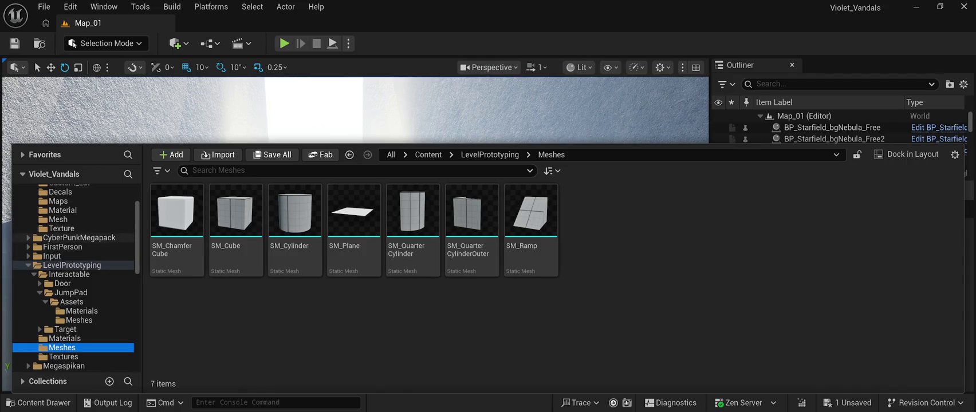
scroll(74, 229, "up", 3)
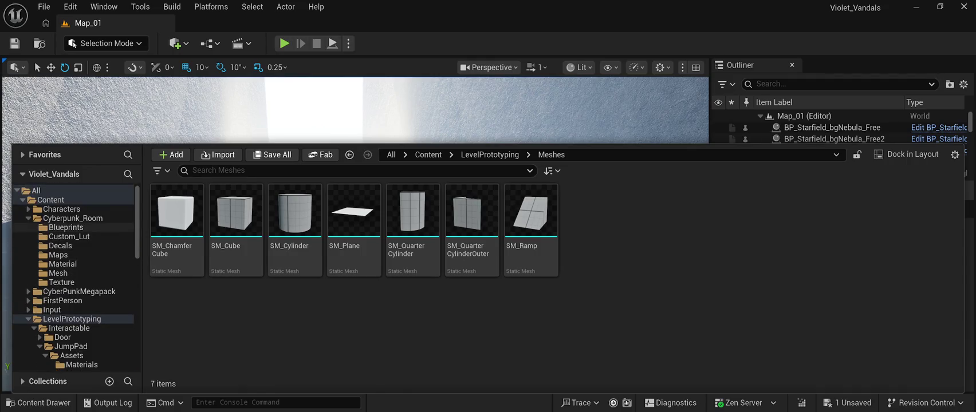
left_click(61, 209)
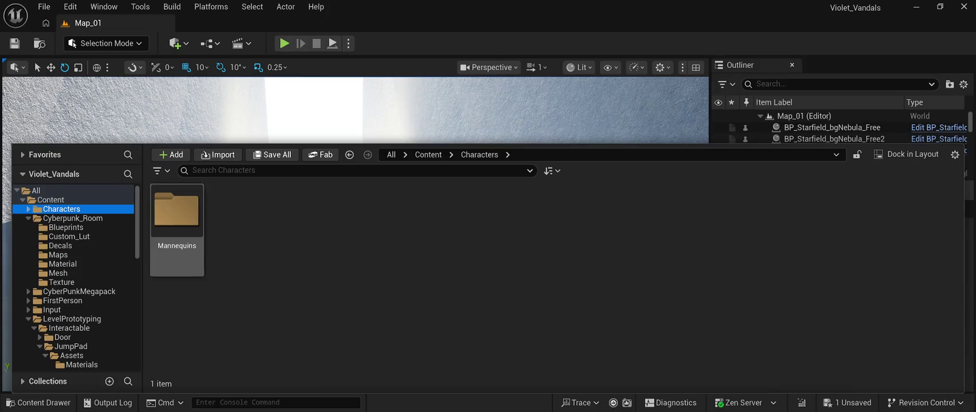
scroll(75, 269, "down", 4)
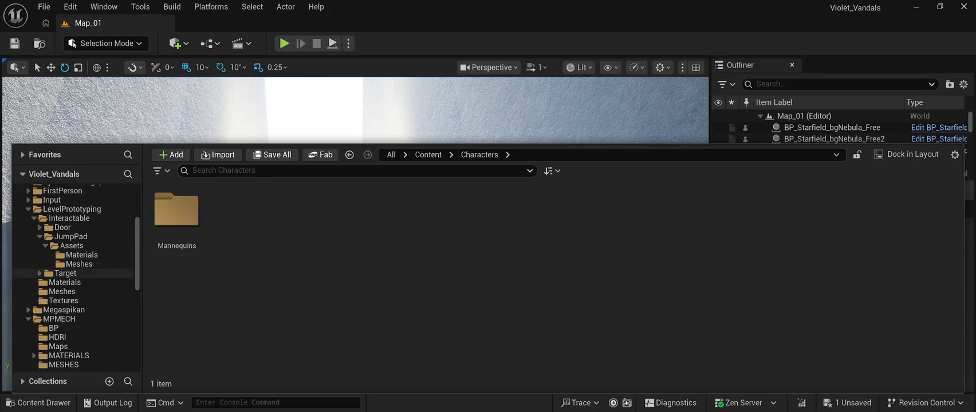
scroll(75, 263, "down", 1)
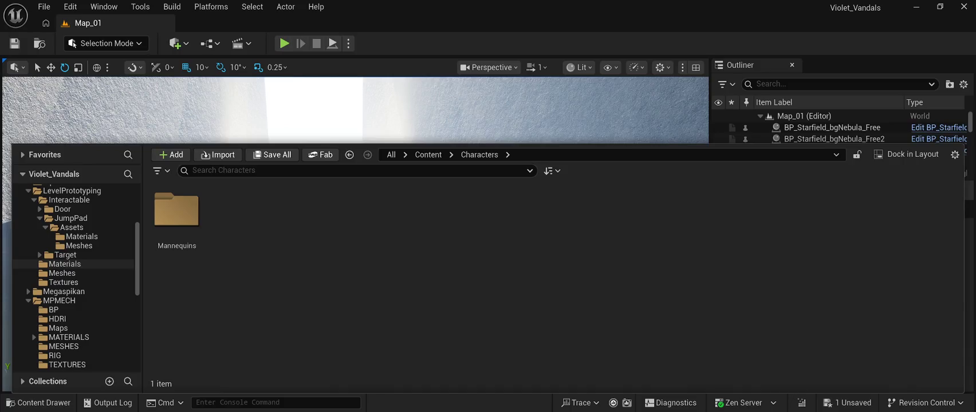
left_click(64, 291)
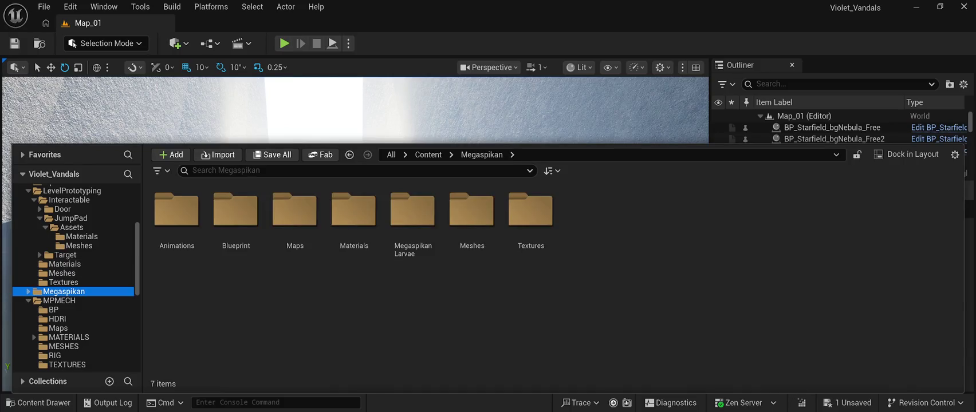
- Open Megaspikan Meshes, then browse the Materials, Maps, Blueprint and Animations folders and MegaspikanLarvae
left_click(472, 218)
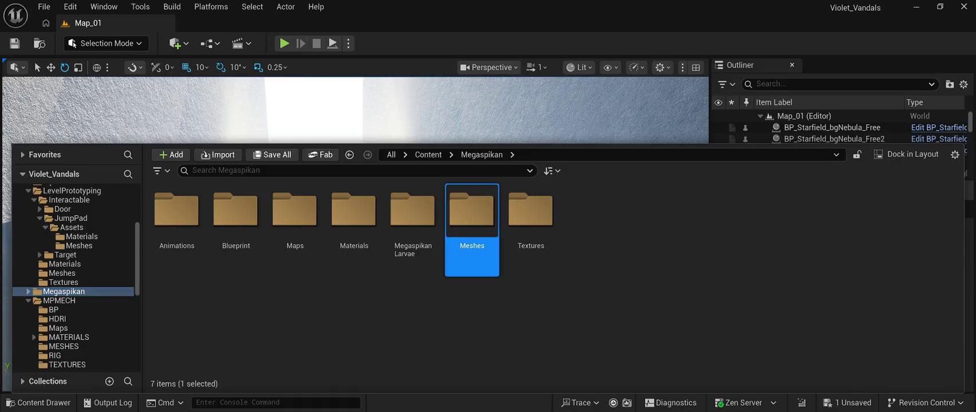
double_click(472, 218)
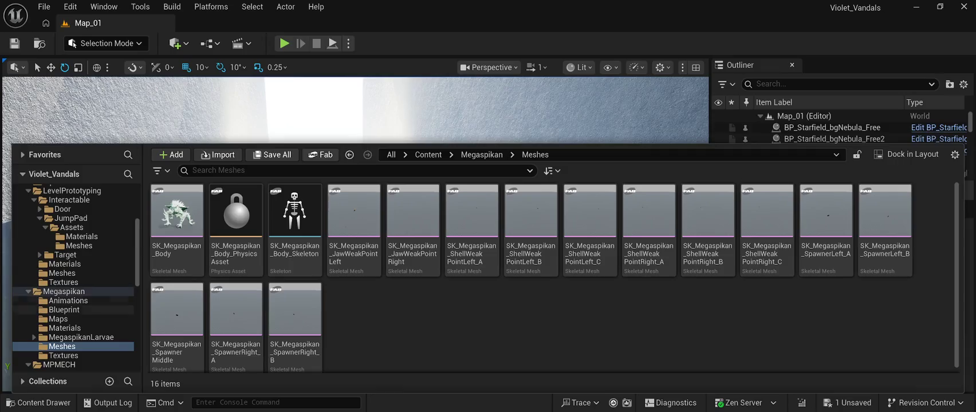
left_click(65, 328)
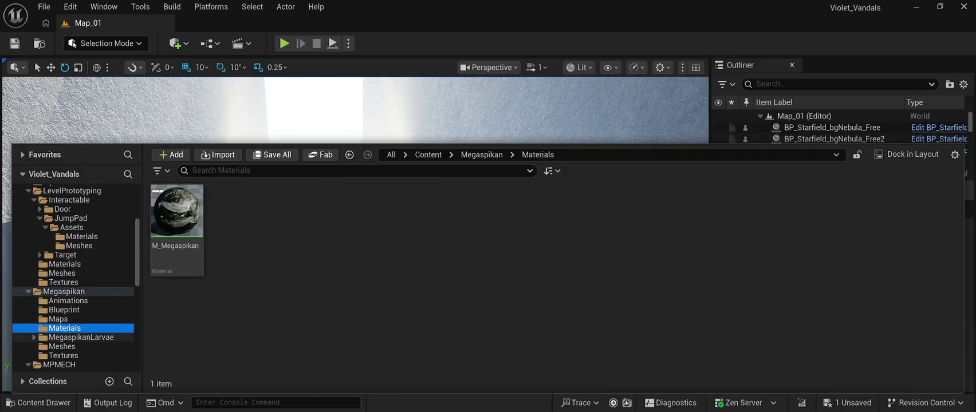
left_click(81, 337)
left_click(58, 319)
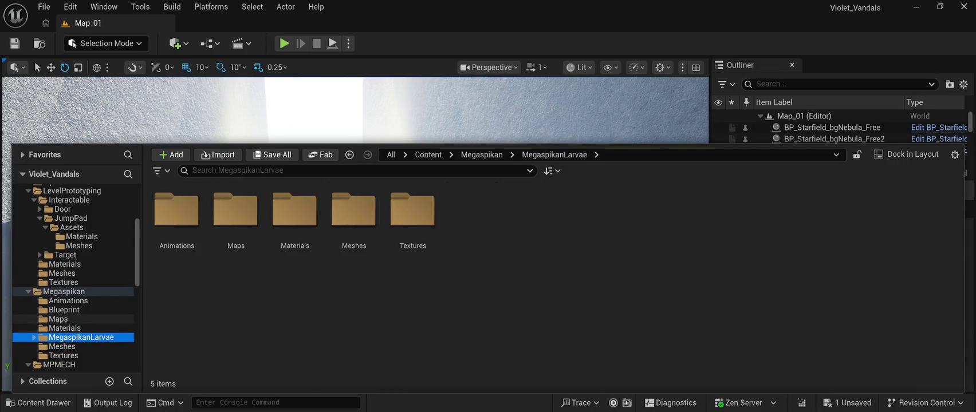
left_click(64, 310)
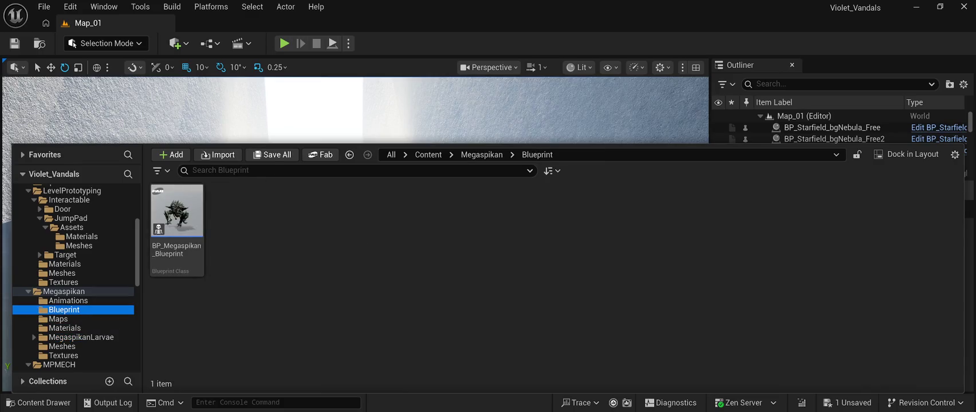
left_click(65, 328)
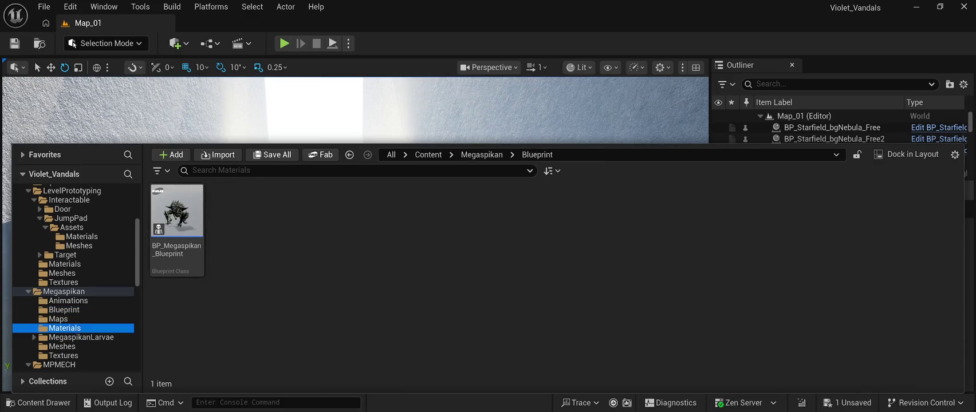
left_click(68, 301)
- Expand MegaspikanLarvae to view its Materials and Meshes, then return to Megaspikan Meshes
left_click(65, 328)
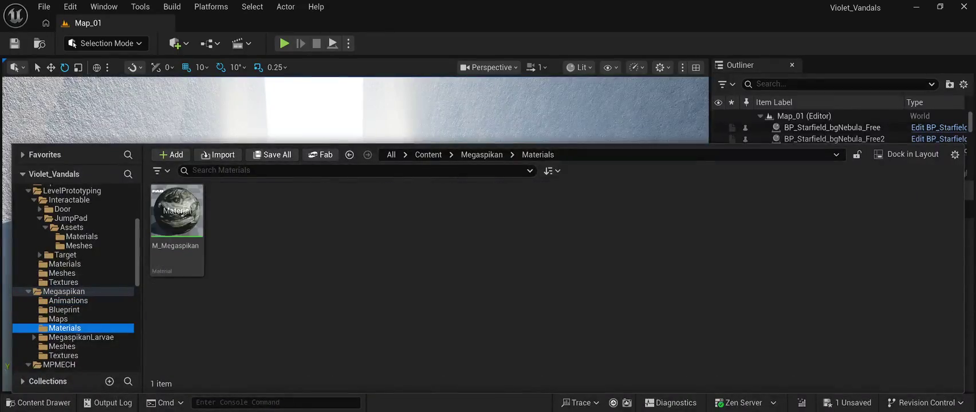
left_click(81, 337)
key("Right")
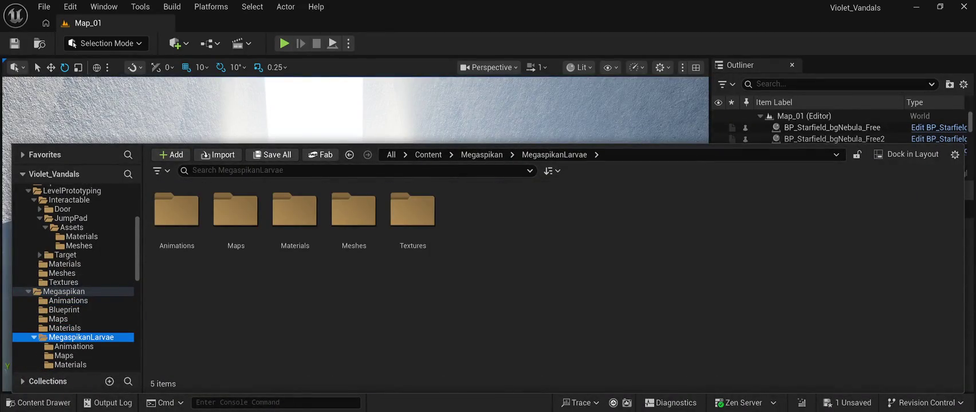
scroll(76, 276, "down", 2)
left_click(71, 328)
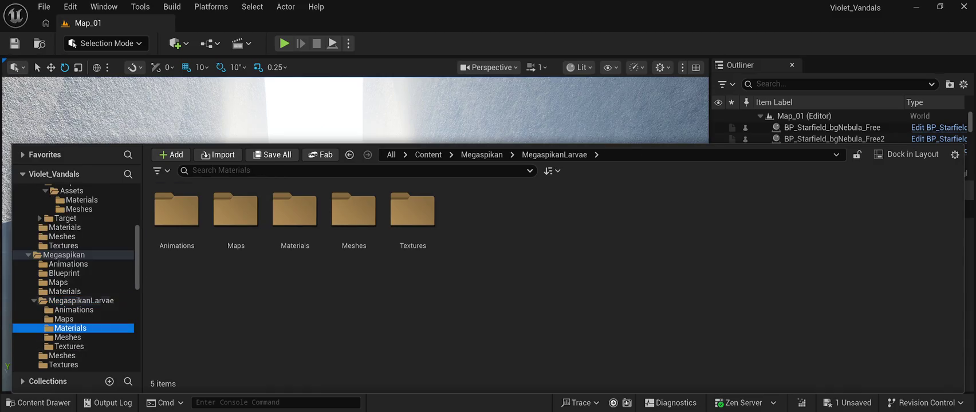
left_click(68, 338)
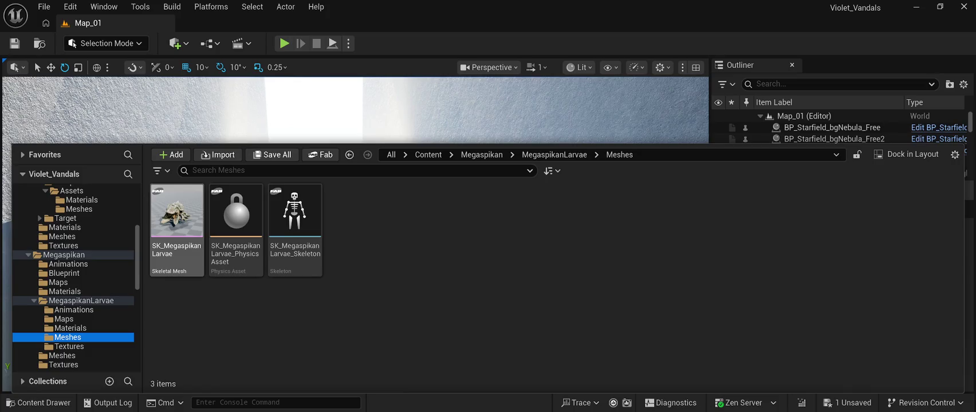
scroll(74, 275, "down", 2)
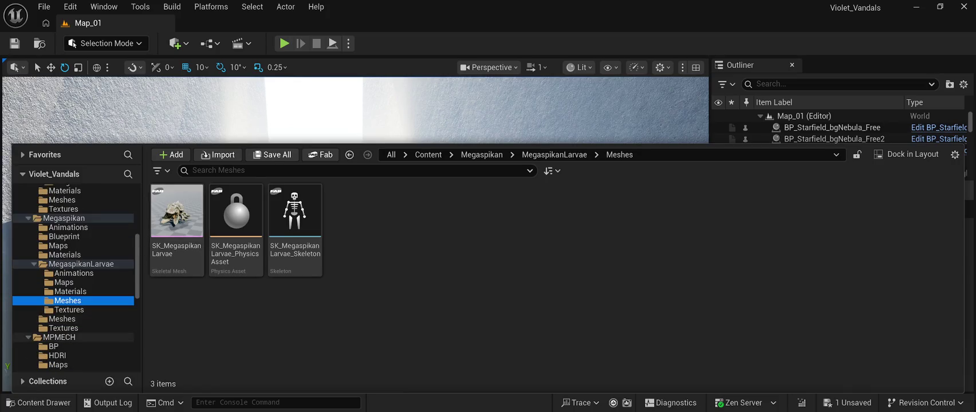
left_click(62, 320)
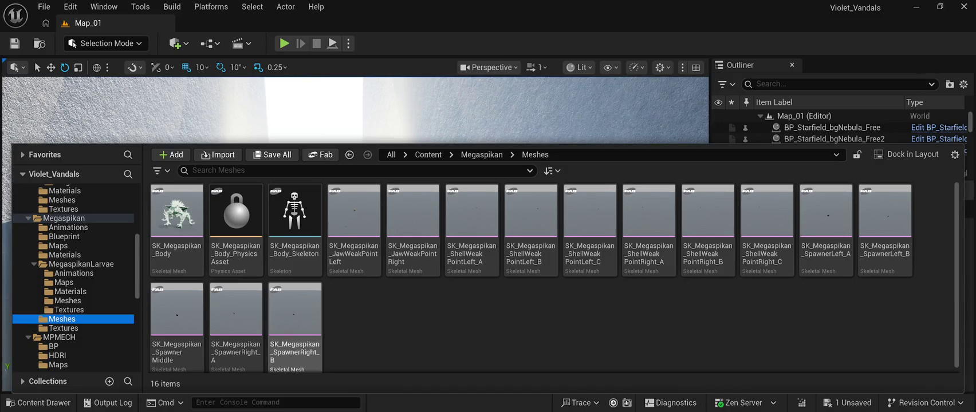
- Select SK_Megaspikan_Body and collapse the Content Drawer with Ctrl+Space
left_click(177, 217)
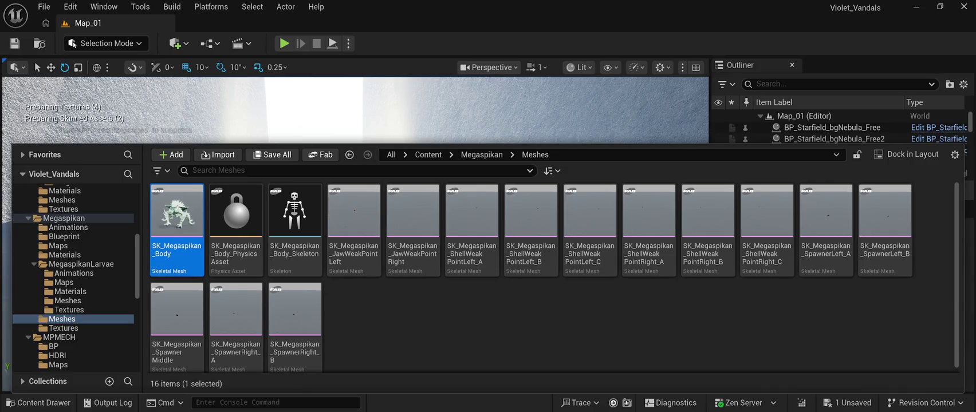
key("ctrl+space")
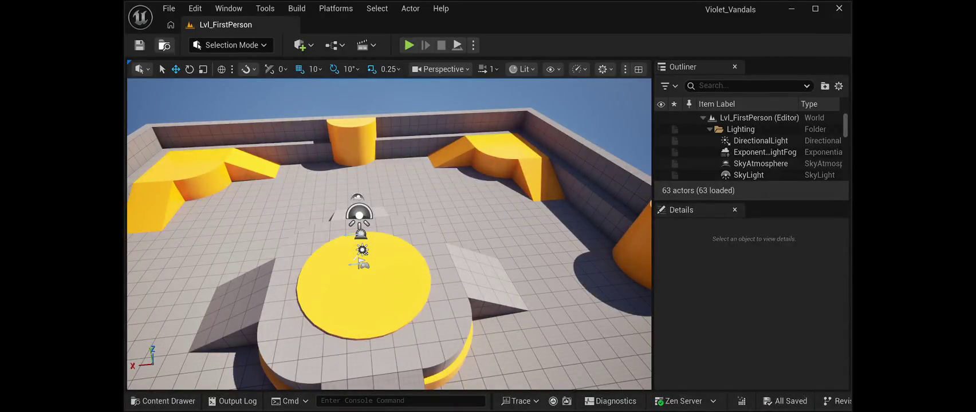
- Open and dismiss the File menu, back on the Map_01 corridor view
left_click(169, 8)
key("Escape")
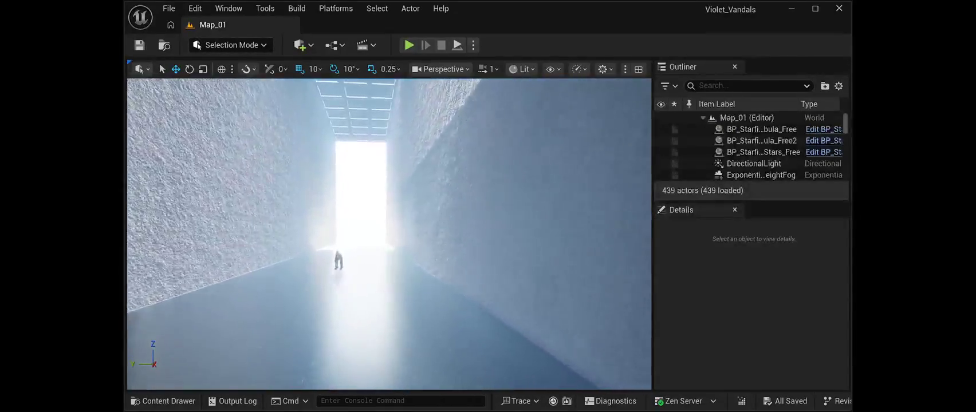
- Delete the SteampunkCat mech from the corridor and fly the view upward
left_click(368, 269)
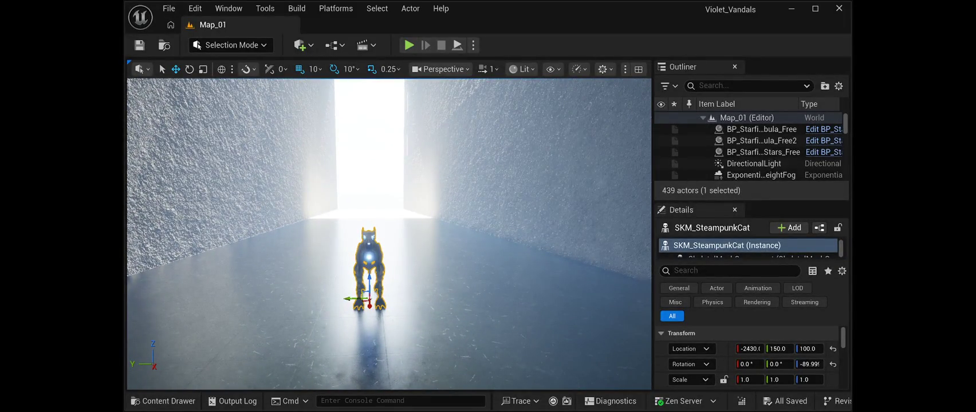
key("Delete")
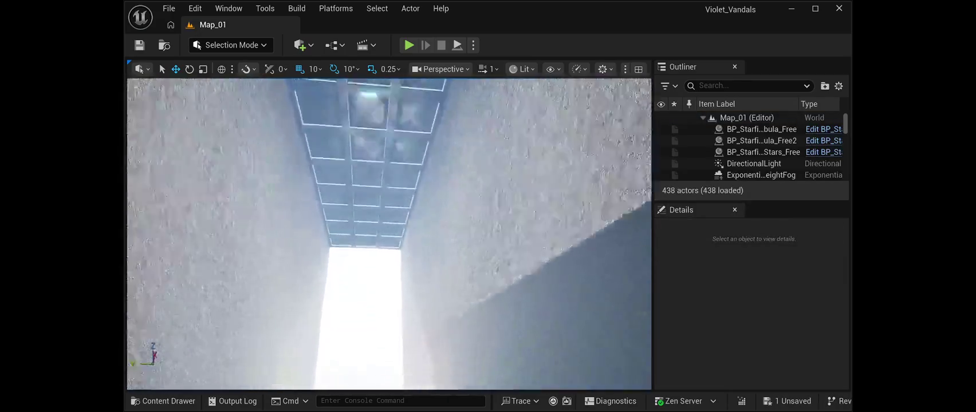
key("w")
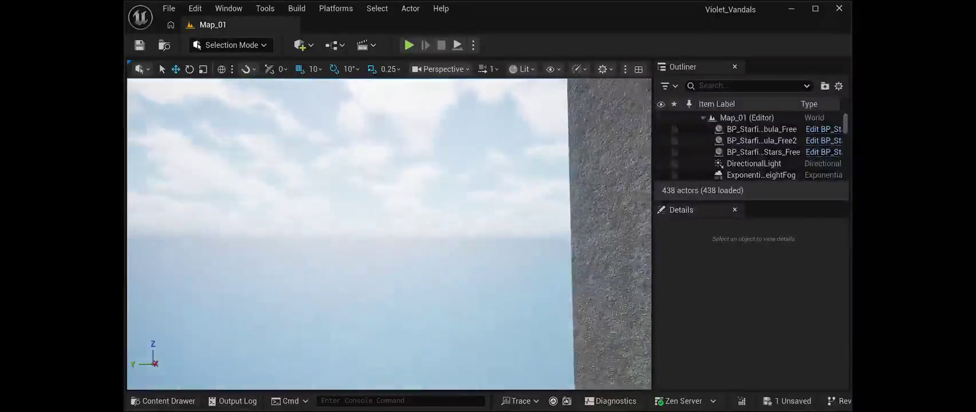
key("w")
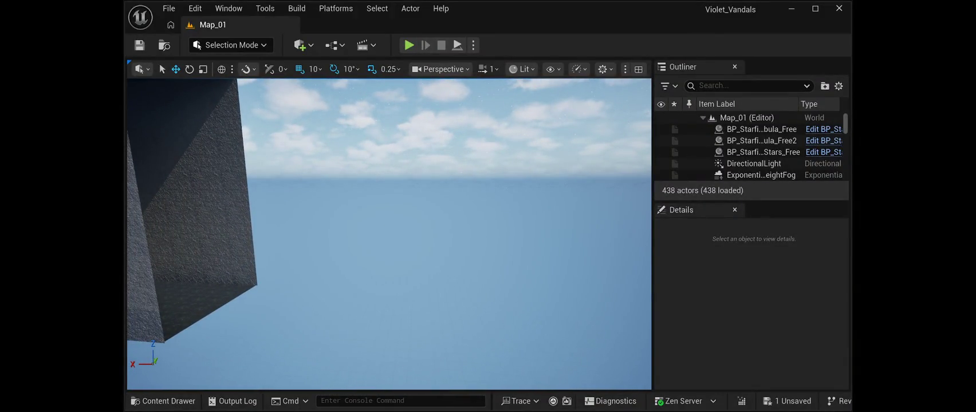
- Maximize the editor and drag SK_Megaspikan_Body from the Content Drawer into the level
left_click(815, 8)
left_click(39, 403)
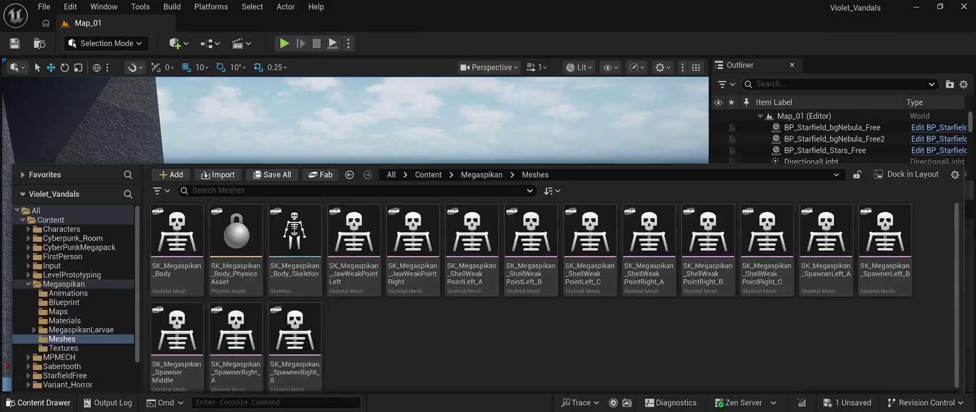
mouse_move(177, 212)
left_mouse_down()
mouse_move(286, 144)
mouse_move(355, 172)
left_mouse_up()
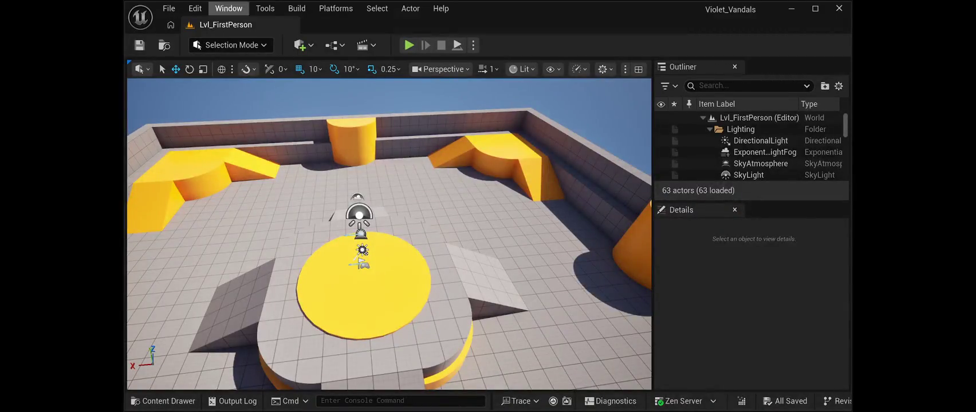
- Maximize the Unreal Editor window showing the Map_01 corridor
left_click(815, 8)
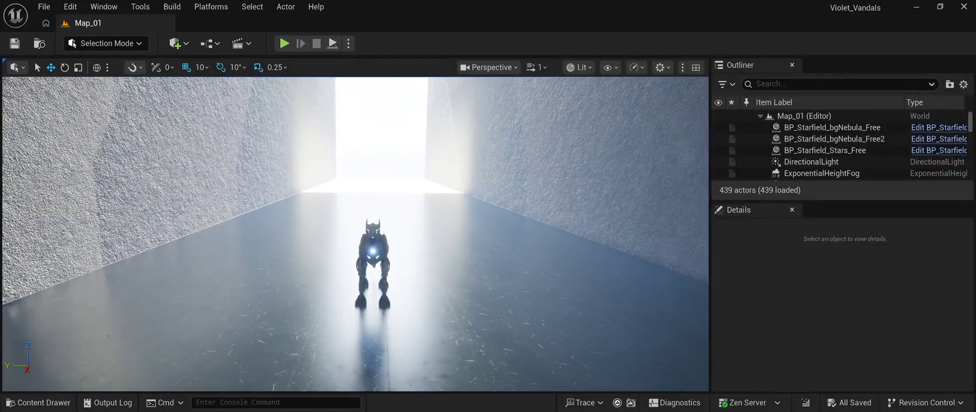
- Delete SKM_SteampunkCat from the corridor, save Map_01, and bring up the Content Drawer
left_click(373, 264)
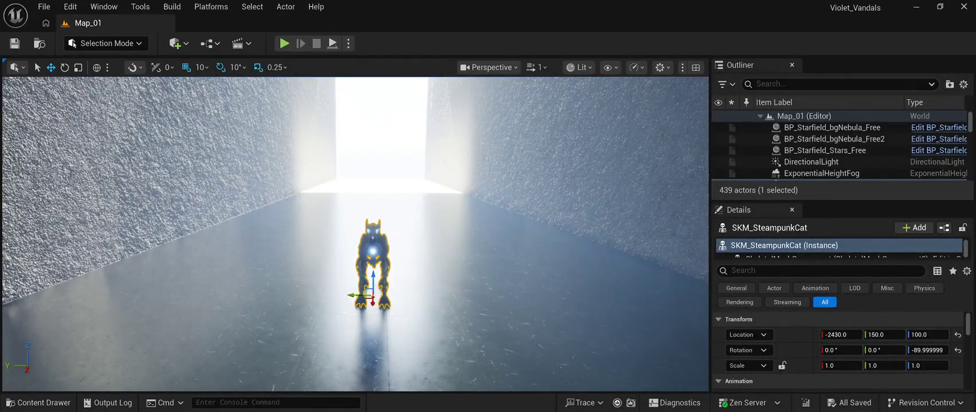
key("Delete")
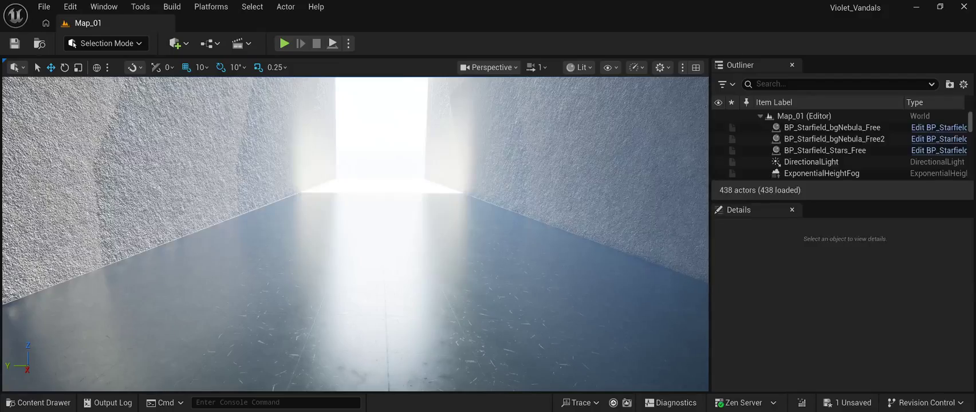
key("ctrl+s")
mouse_move(355, 229)
left_mouse_down()
mouse_move(344, 97)
mouse_move(344, 172)
mouse_move(412, 172)
mouse_move(393, 166)
left_mouse_up()
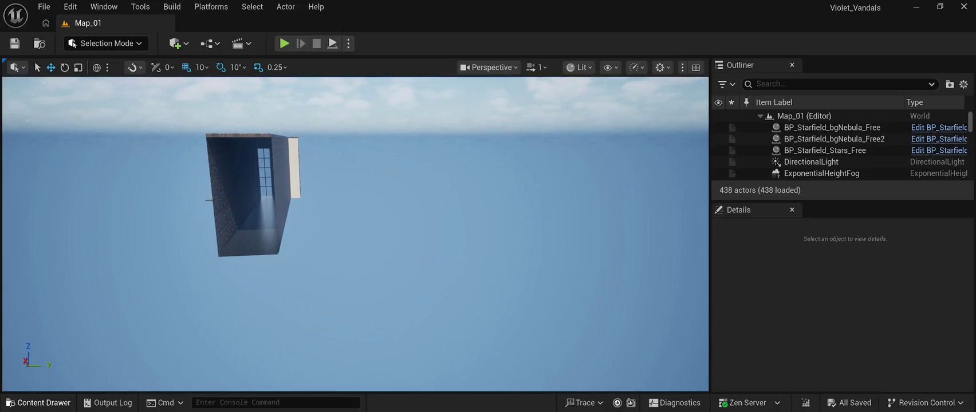
left_click(38, 403)
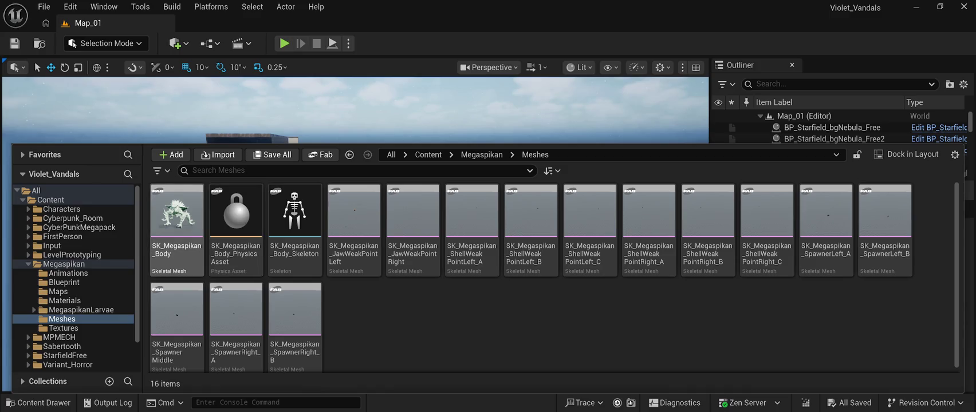
- Drag SK_Megaspikan_Body into Map_01, frame the creature in view, and save
left_click(176, 217)
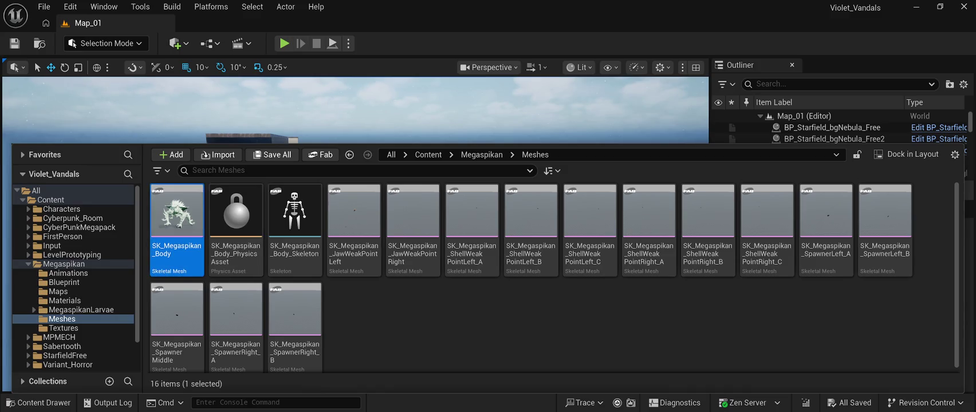
mouse_move(176, 218)
left_mouse_down()
mouse_move(258, 143)
mouse_move(355, 229)
left_mouse_up()
scroll(356, 230, "down", 5)
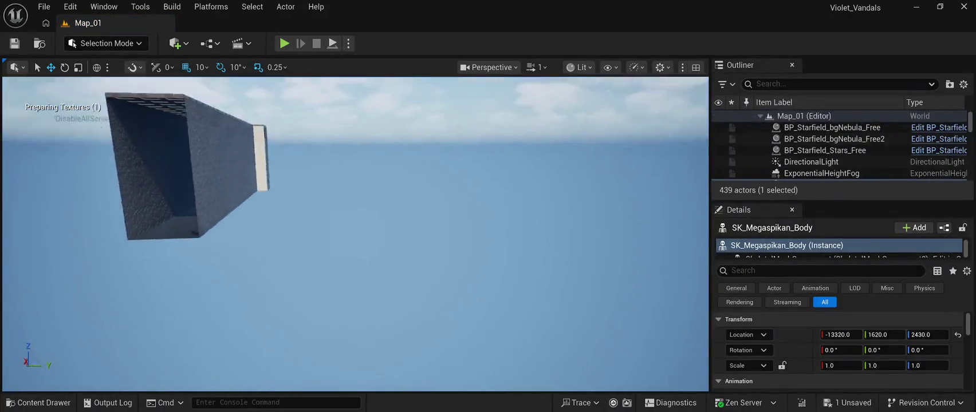
scroll(355, 229, "down", 10)
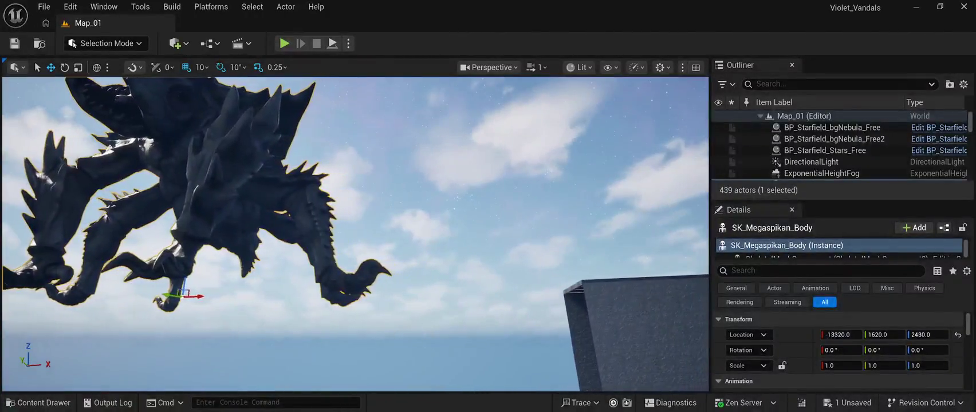
mouse_move(355, 229)
left_mouse_down()
mouse_move(355, 206)
mouse_move(378, 200)
left_mouse_up()
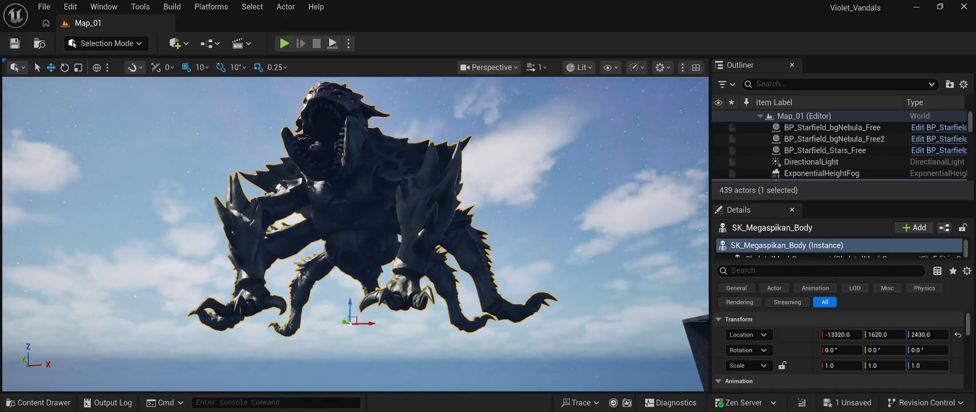
key("ctrl+s")
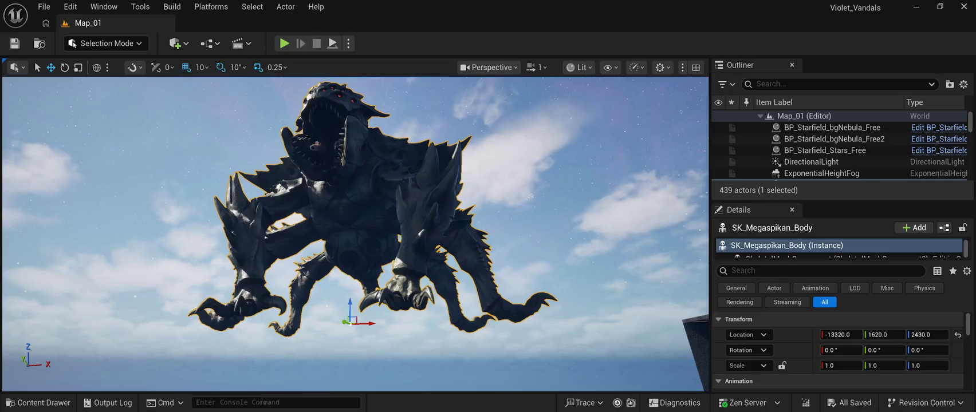
- Drop the Megaspikan creature from height 2430 down to Z -80 on the floor
mouse_move(378, 200)
left_mouse_down()
mouse_move(367, 195)
mouse_move(378, 198)
left_mouse_up()
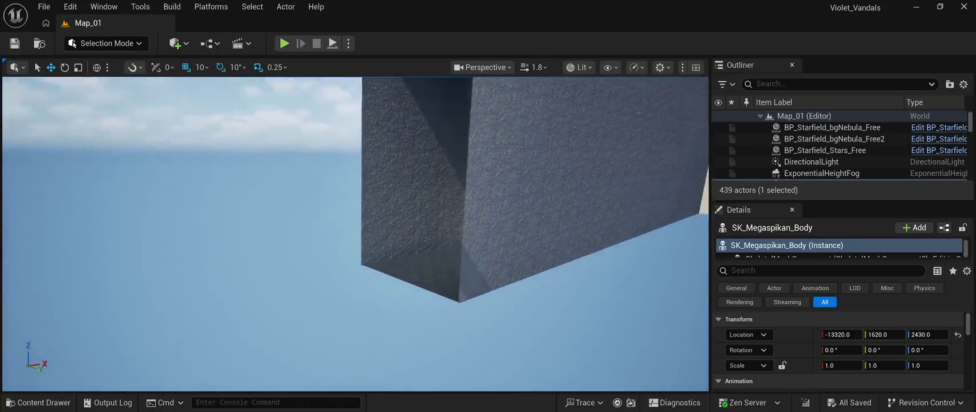
mouse_move(378, 197)
left_mouse_down()
mouse_move(364, 200)
mouse_move(378, 195)
left_mouse_up()
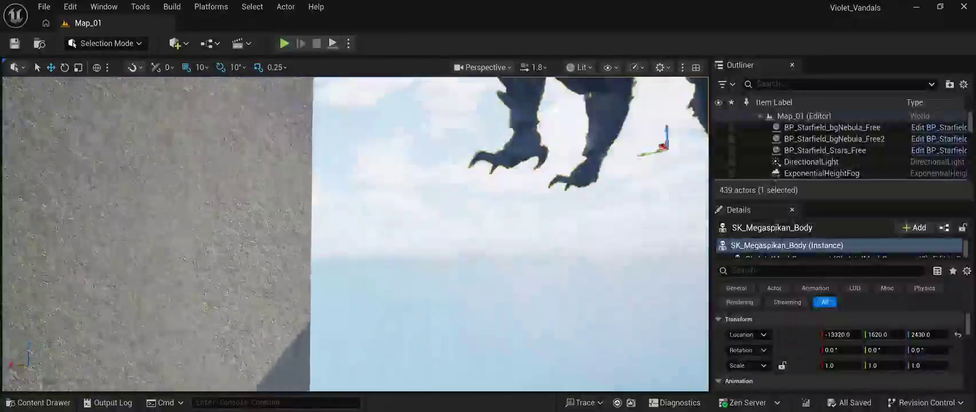
key("End")
key("f")
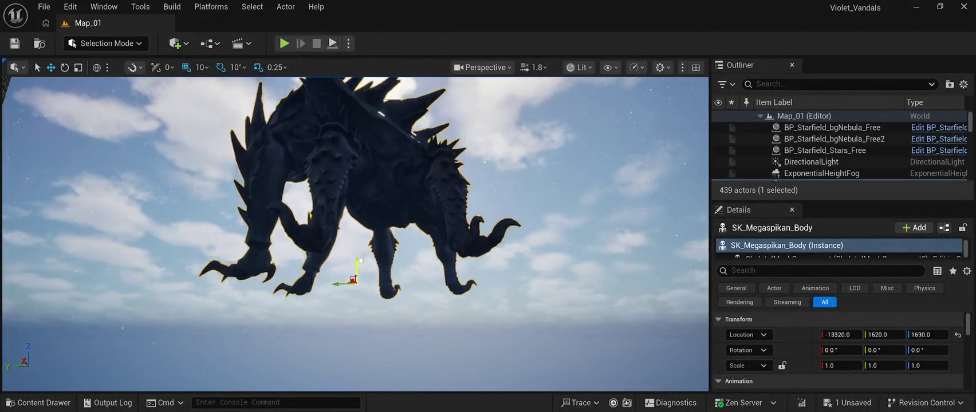
key("End")
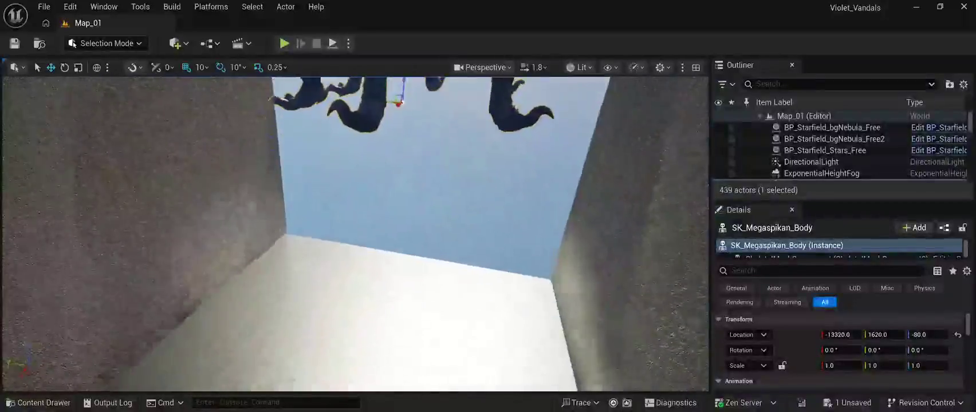
mouse_move(355, 229)
left_mouse_down()
mouse_move(373, 229)
mouse_move(344, 230)
left_mouse_up()
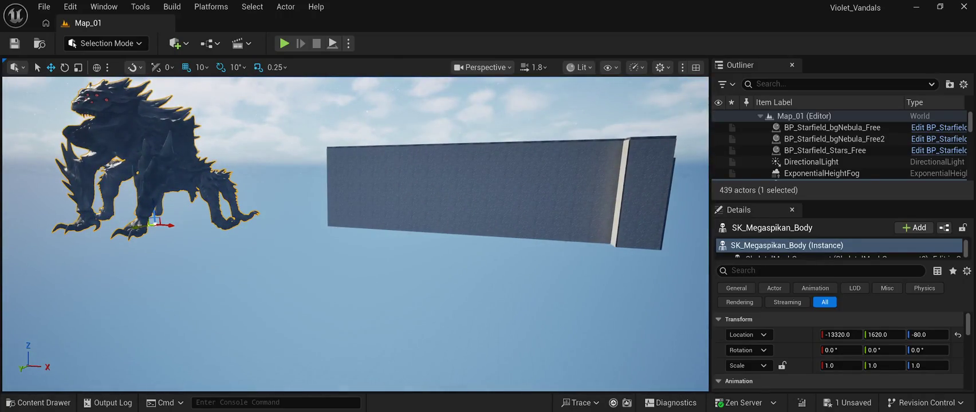
- Slide the Megaspikan creature along Y toward the wall, save Map_01, then delete it
mouse_move(143, 226)
left_mouse_down()
mouse_move(103, 233)
mouse_move(530, 269)
mouse_move(328, 229)
mouse_move(611, 214)
left_mouse_up()
key("f")
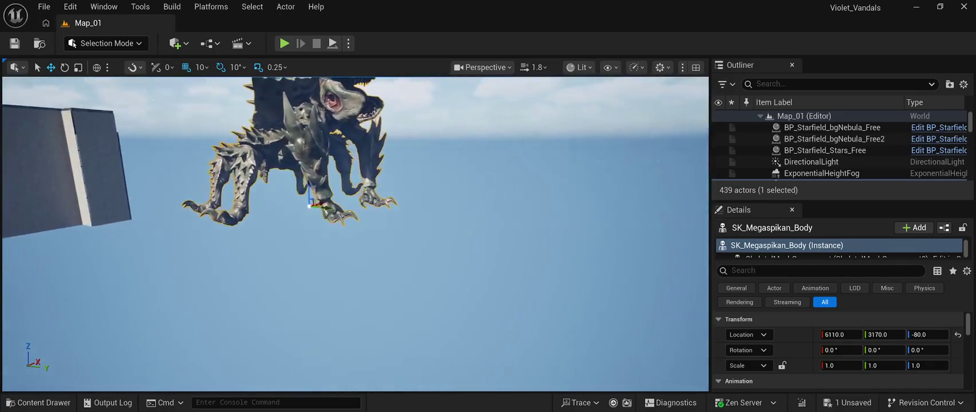
left_click_drag(323, 203, 217, 204)
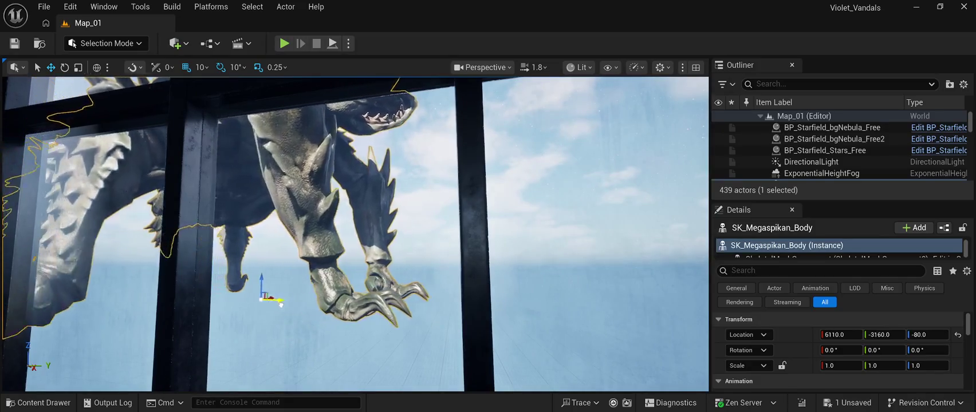
left_click_drag(280, 304, 468, 316)
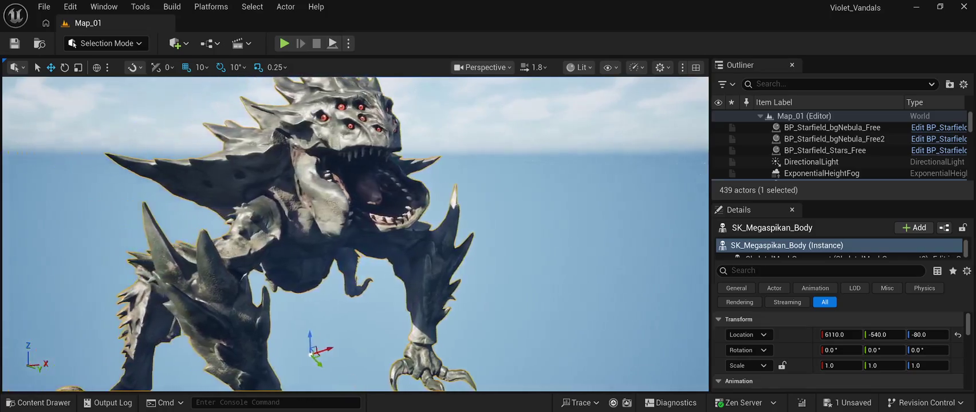
key("ctrl+s")
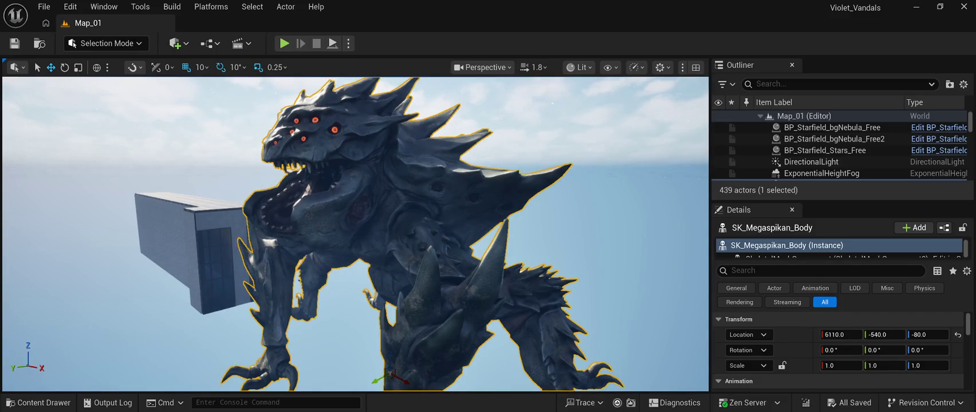
key("Delete")
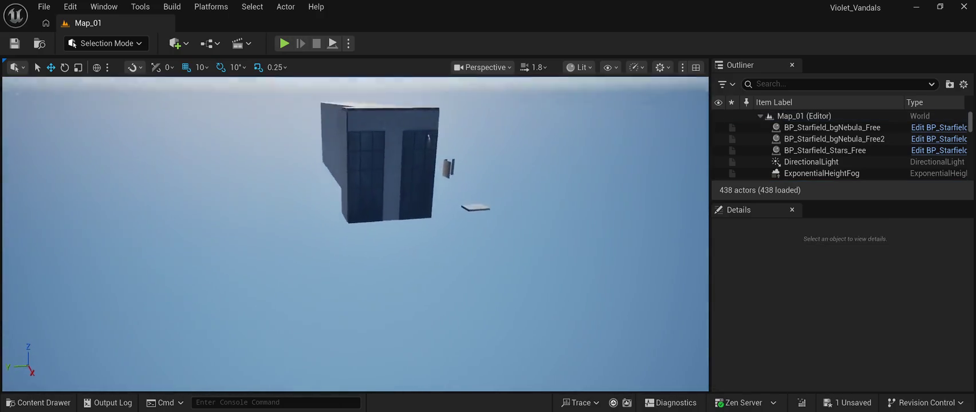
- Fly into the corridor and open Weapons > Rifle > Meshes in the Content Drawer
key("w")
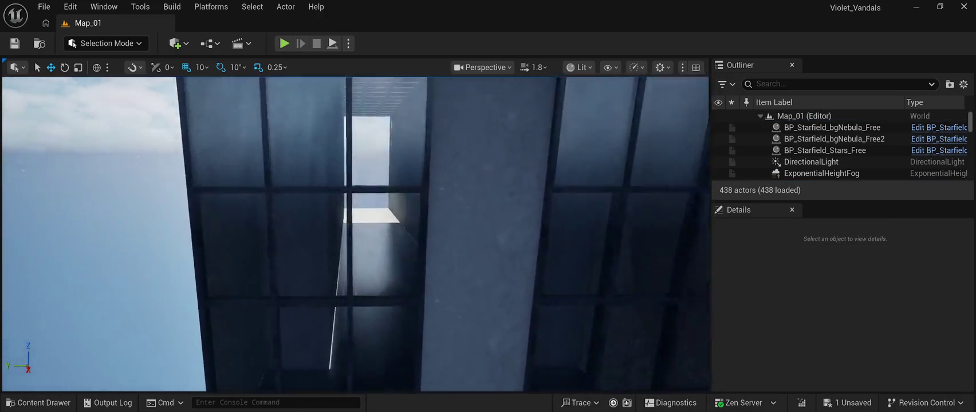
key("w")
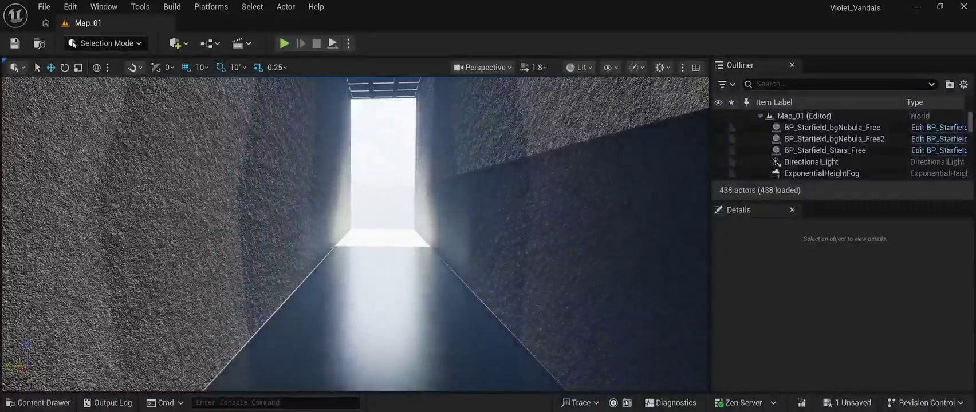
key("ctrl+space")
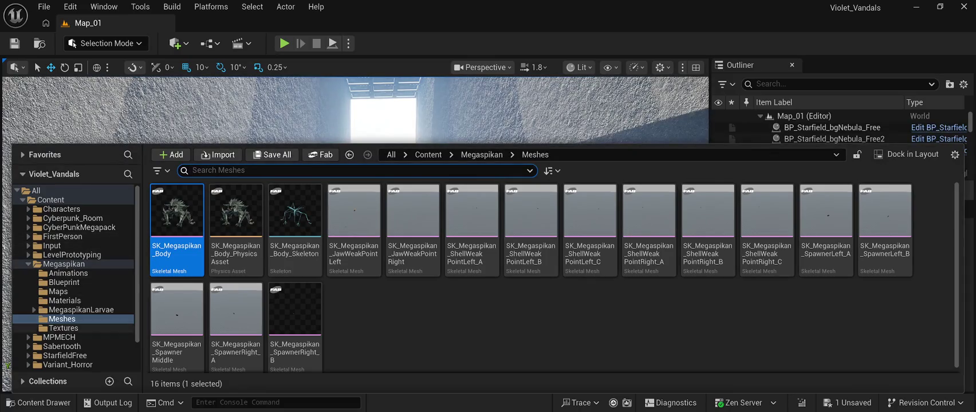
scroll(74, 324, "down", 2)
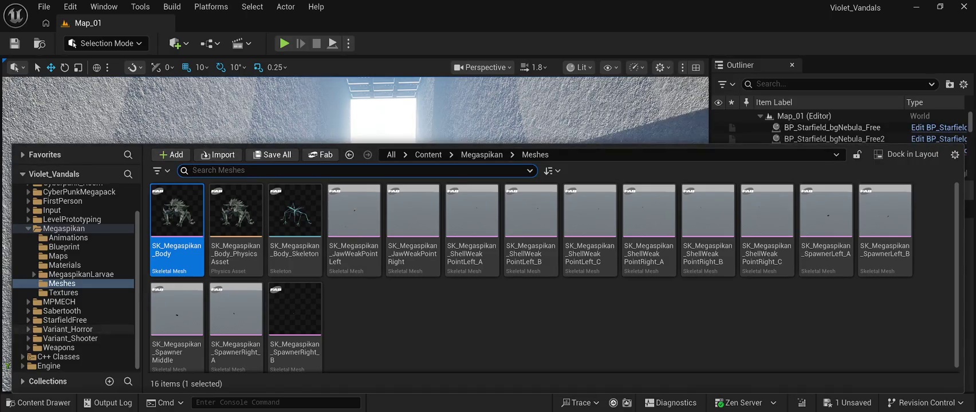
left_click(58, 348)
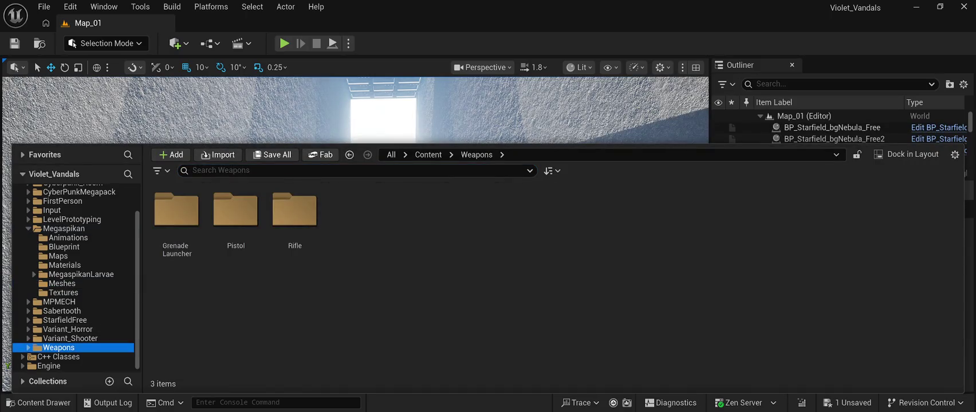
double_click(294, 210)
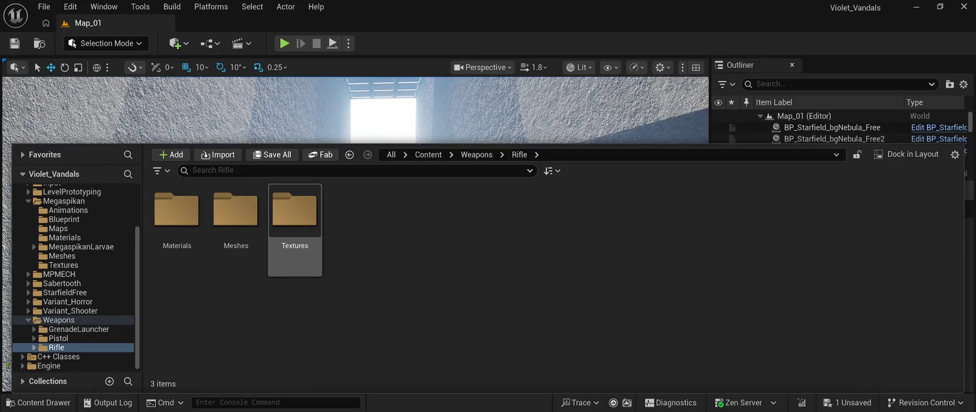
double_click(236, 210)
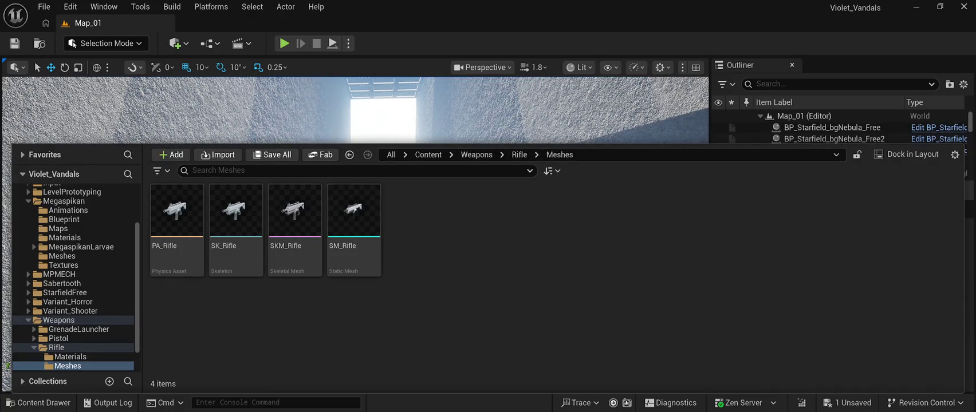
- Place SK_Rifle in the corridor and raise it to a height of 120
left_click(236, 210)
mouse_move(235, 211)
left_mouse_down()
mouse_move(349, 186)
mouse_move(367, 299)
mouse_move(359, 375)
left_mouse_up()
left_click_drag(410, 194, 412, 175)
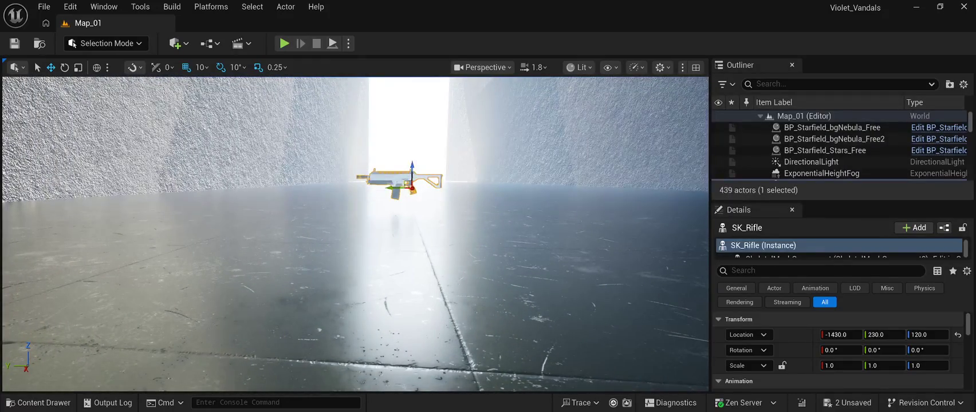
- Place SM_Rifle beside the first rifle and nudge it along Y to 150
left_click(38, 403)
mouse_move(353, 214)
left_mouse_down()
mouse_move(458, 194)
mouse_move(484, 206)
mouse_move(501, 169)
left_mouse_up()
key("w")
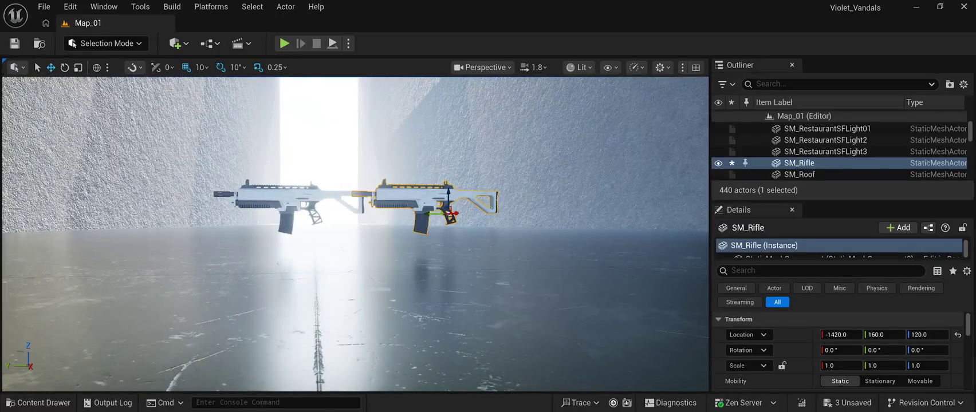
left_click_drag(434, 215, 453, 214)
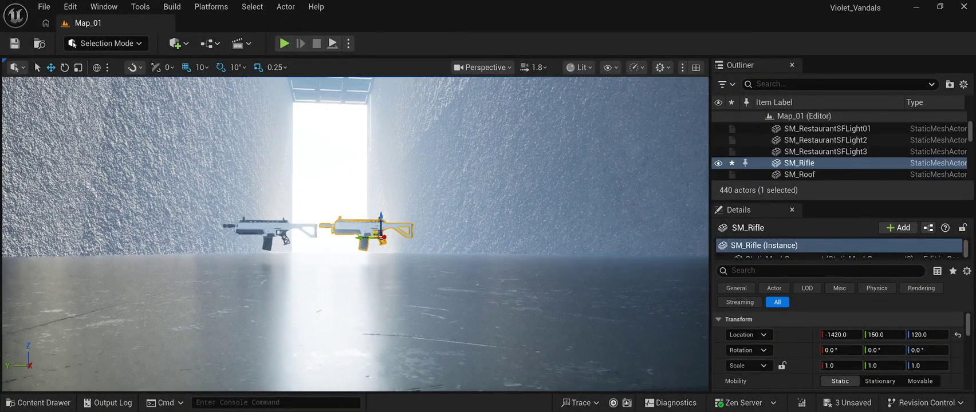
- Delete both SM_Rifle and SK_Rifle from the corridor
key("Delete")
left_click(270, 232)
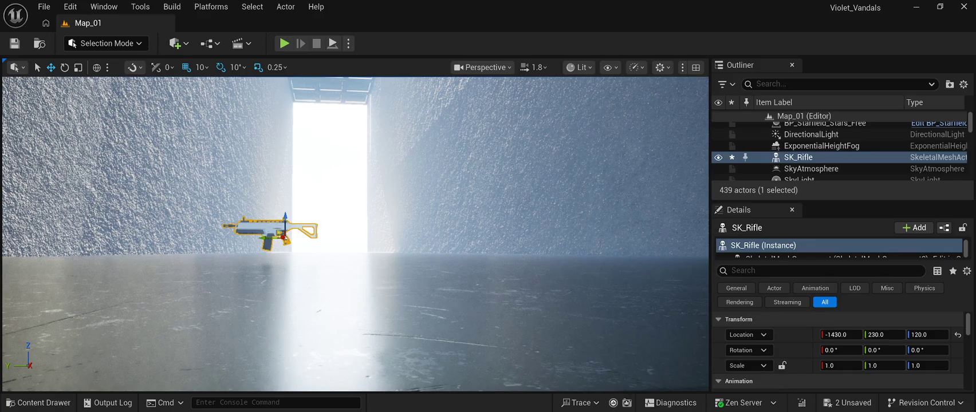
key("Delete")
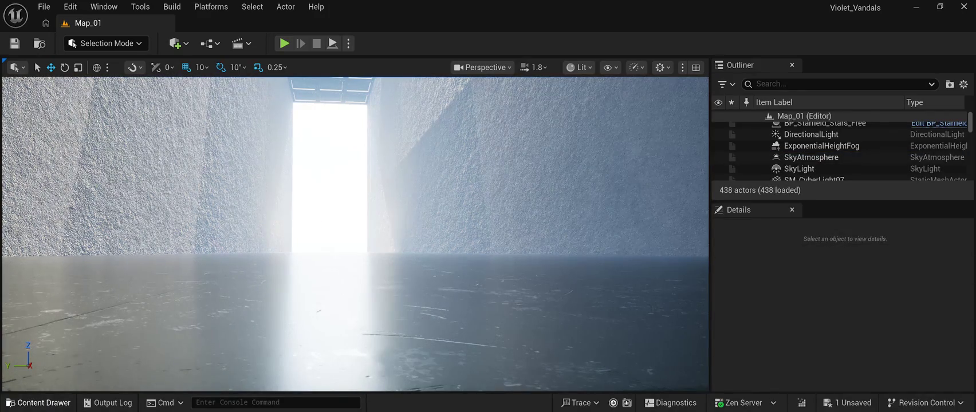
- Place SM_Pistol from Weapons > Pistol > Meshes in the corridor, raised to Z 110
left_click(39, 403)
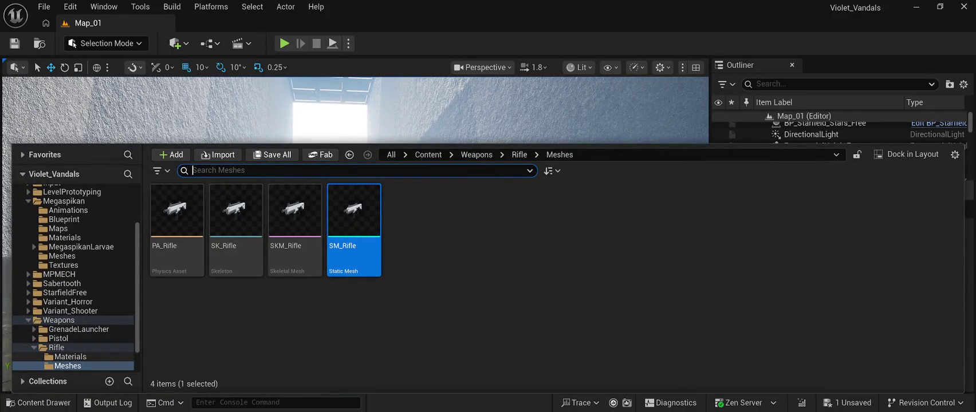
scroll(76, 277, "down", 1)
left_click(58, 321)
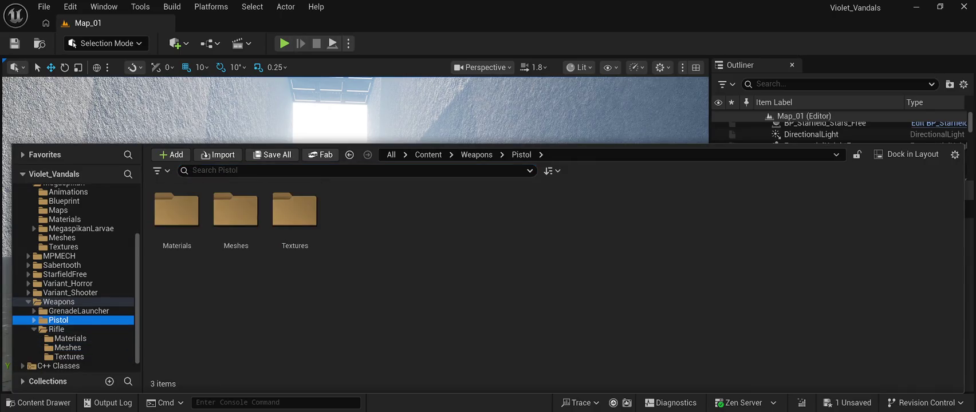
double_click(235, 211)
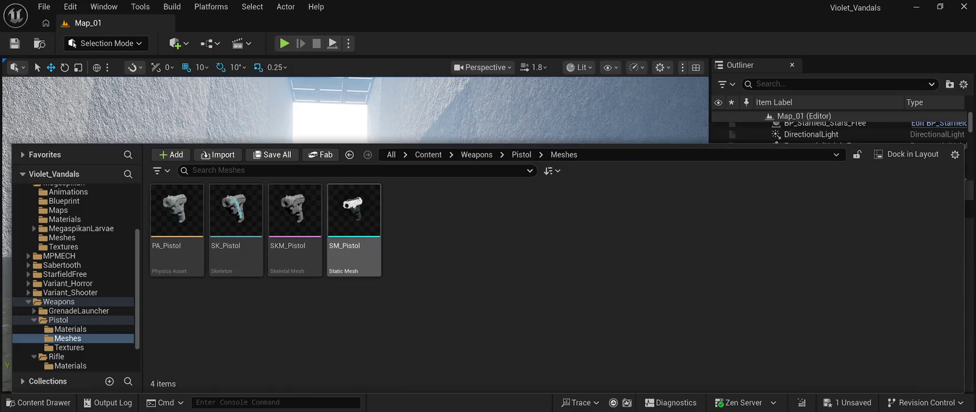
mouse_move(353, 218)
left_mouse_down()
mouse_move(361, 172)
mouse_move(370, 251)
mouse_move(338, 269)
mouse_move(344, 278)
left_mouse_up()
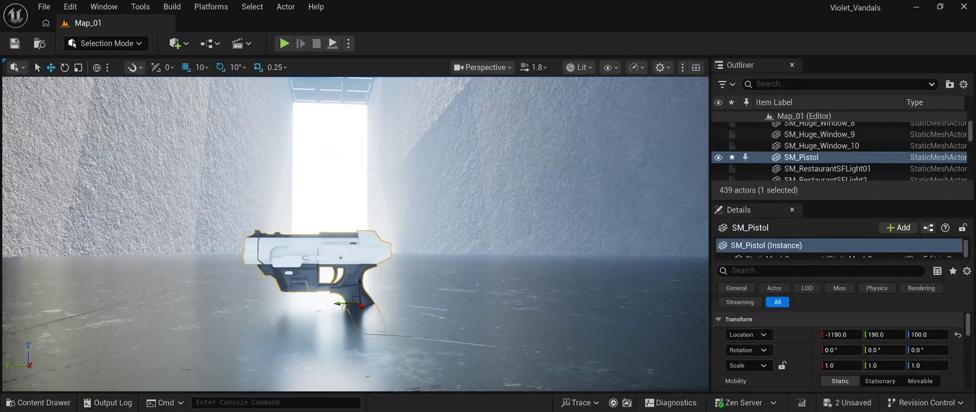
left_click_drag(360, 286, 361, 244)
- Back the view away to inspect the pistol, then delete SM_Pistol
mouse_move(401, 315)
left_mouse_down()
mouse_move(401, 332)
mouse_move(355, 366)
mouse_move(401, 298)
mouse_move(384, 312)
mouse_move(367, 298)
left_mouse_up()
scroll(356, 235, "down", 3)
key("s")
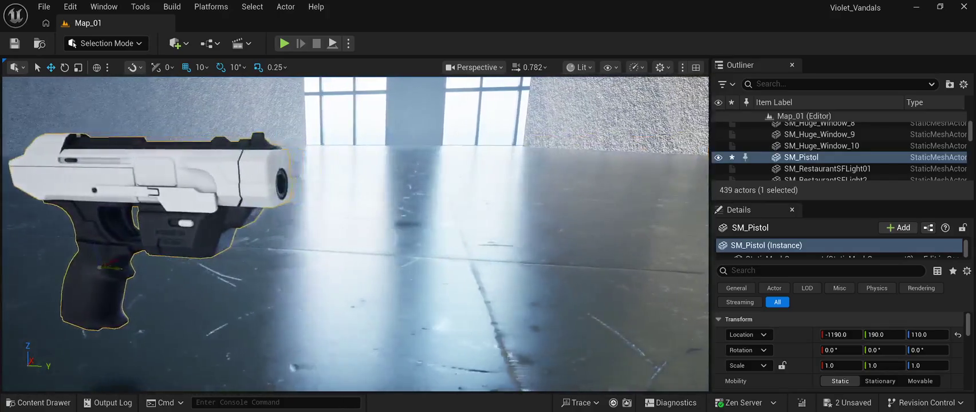
key("s")
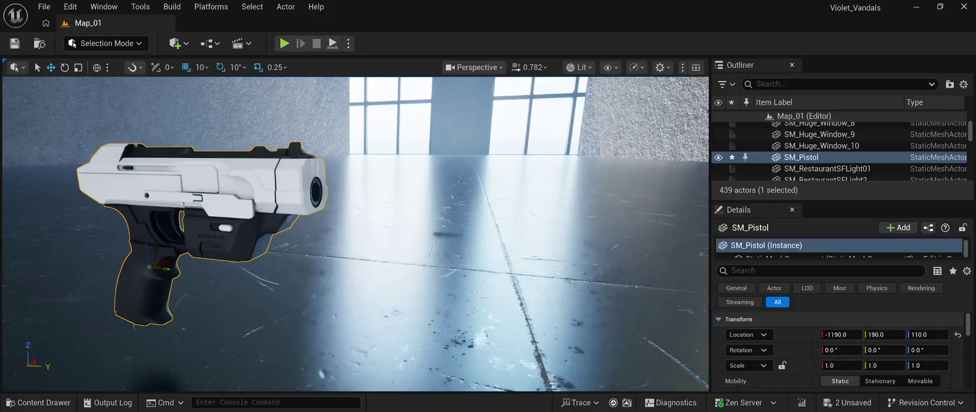
key("f")
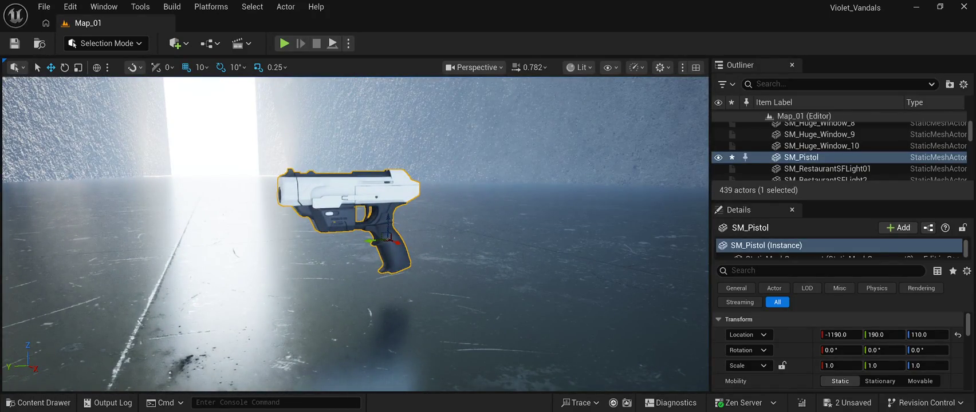
key("Delete")
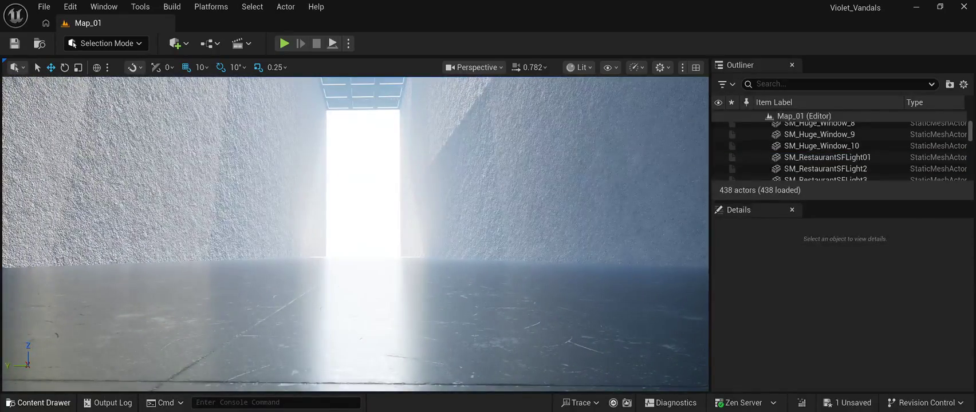
- Open the Weapons > GrenadeLauncher > Meshes folder in the Content Drawer
left_click(39, 403)
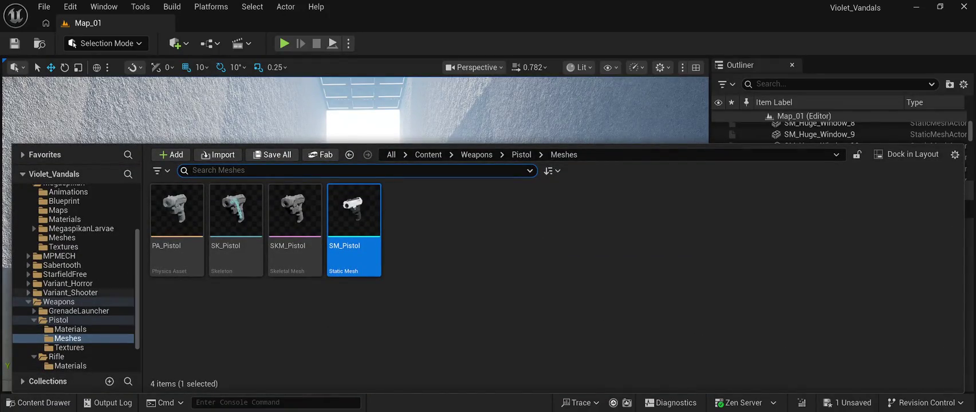
scroll(86, 344, "down", 2)
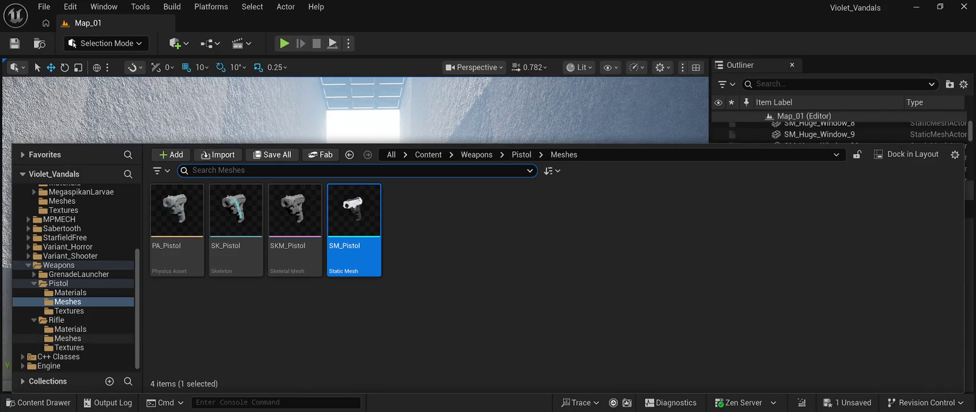
scroll(86, 338, "up", 1)
left_click(79, 293)
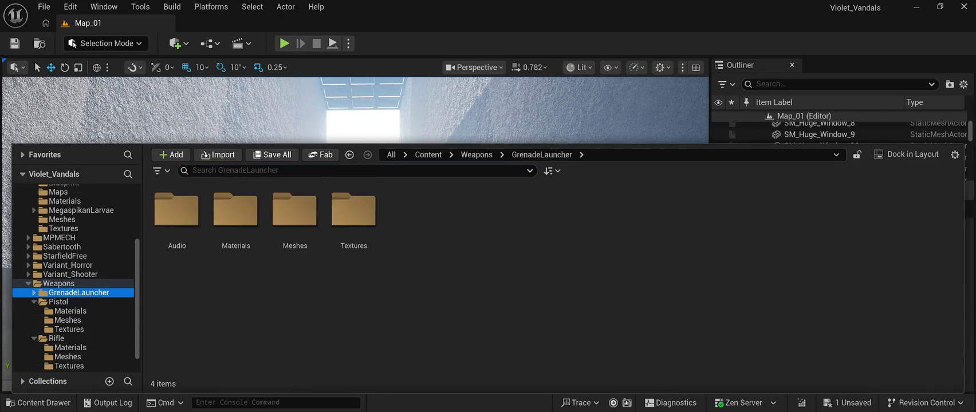
double_click(294, 211)
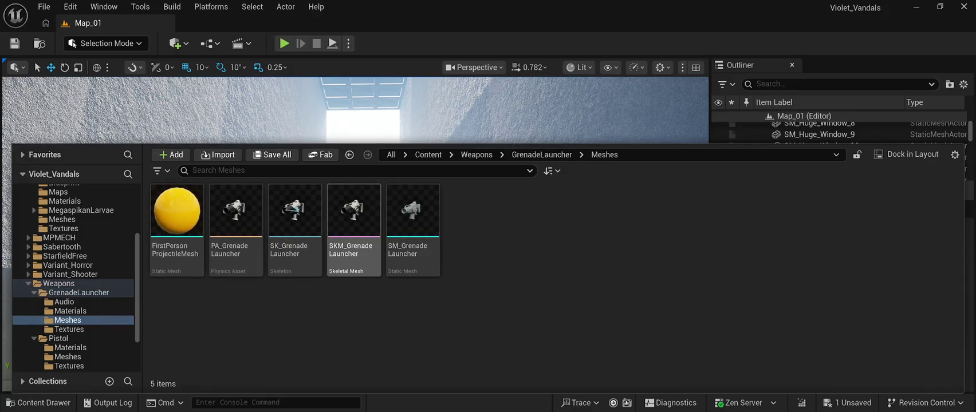
- Place SKM_GrenadeLauncher in the corridor at height 120, then delete it
mouse_move(354, 212)
left_mouse_down()
mouse_move(361, 171)
mouse_move(366, 203)
mouse_move(349, 278)
mouse_move(383, 275)
left_mouse_up()
left_click_drag(355, 229, 447, 230)
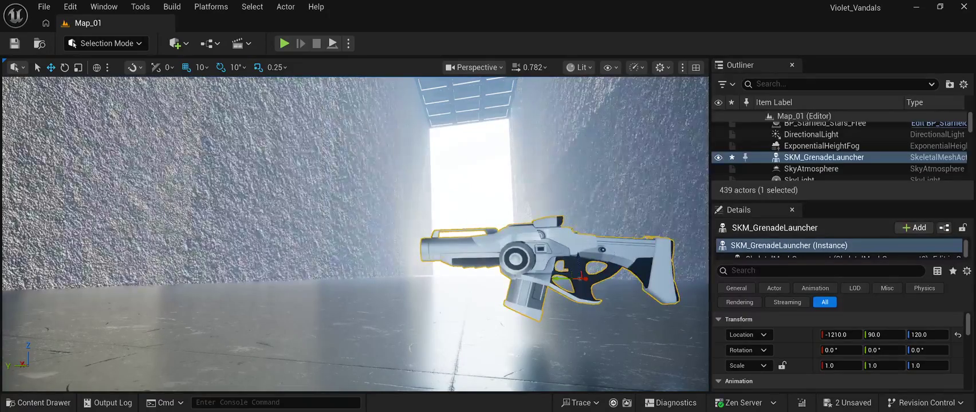
key("Delete")
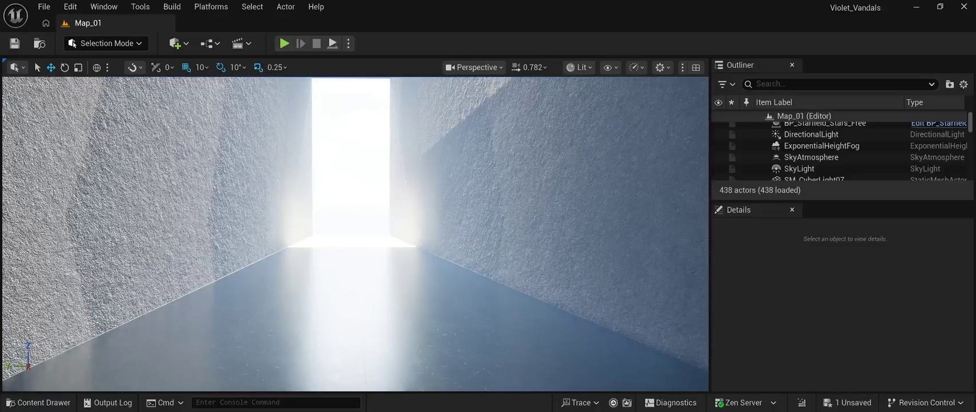
- Fly out to view the corridor building from outside, then reopen the Content Drawer
key("w")
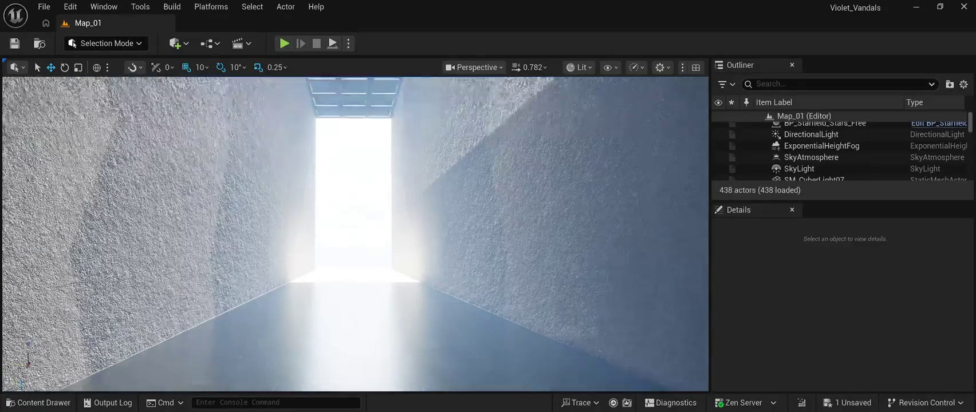
key("w")
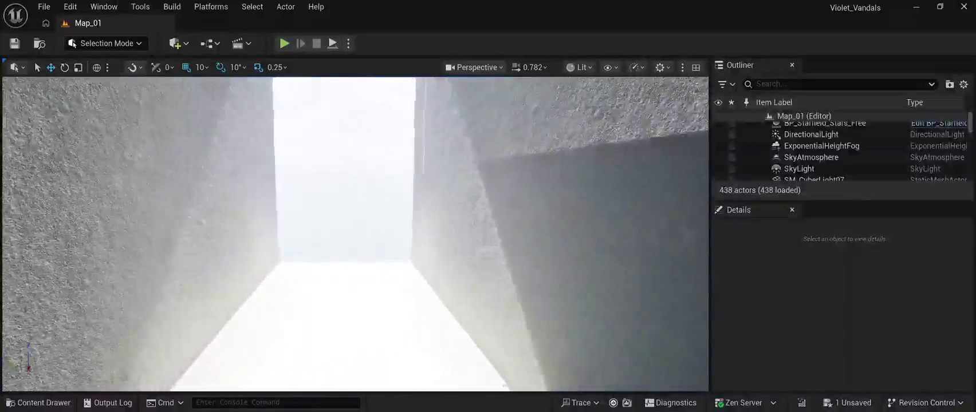
key("w")
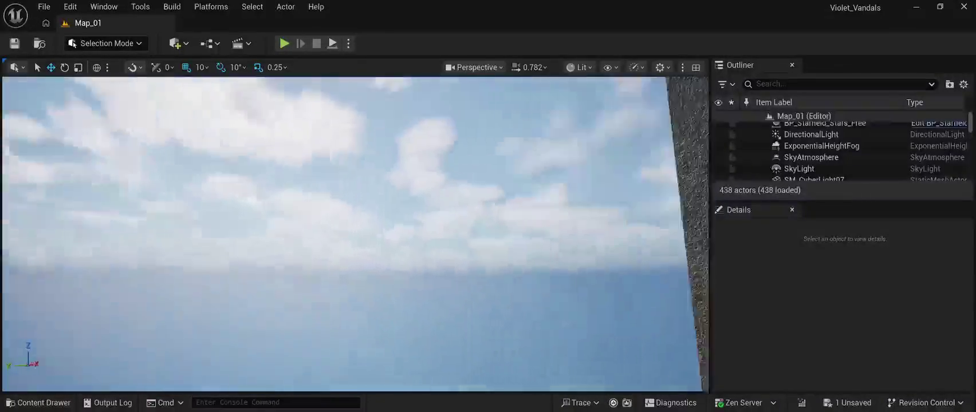
key("w")
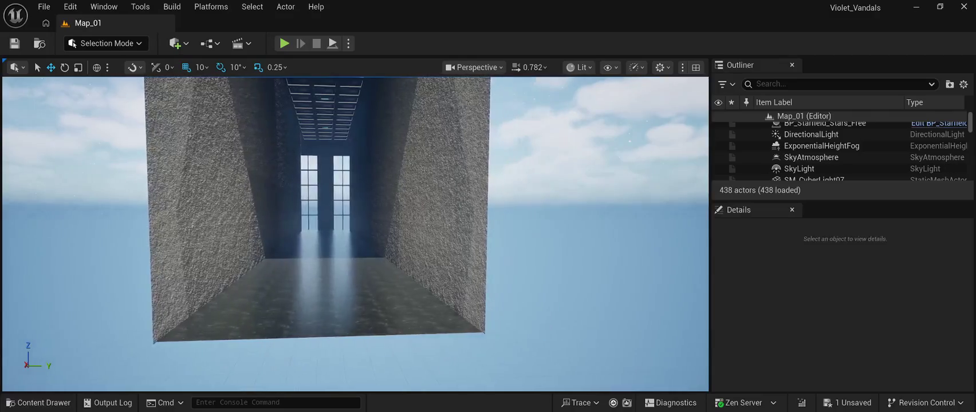
key("w")
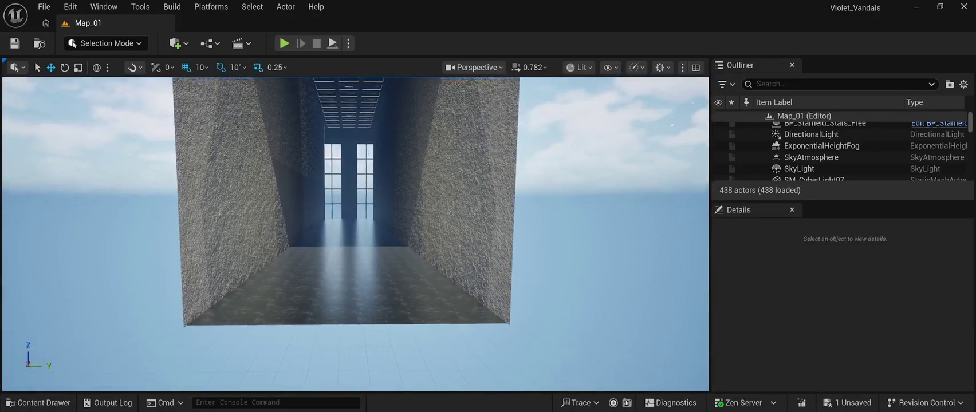
key("ctrl+space")
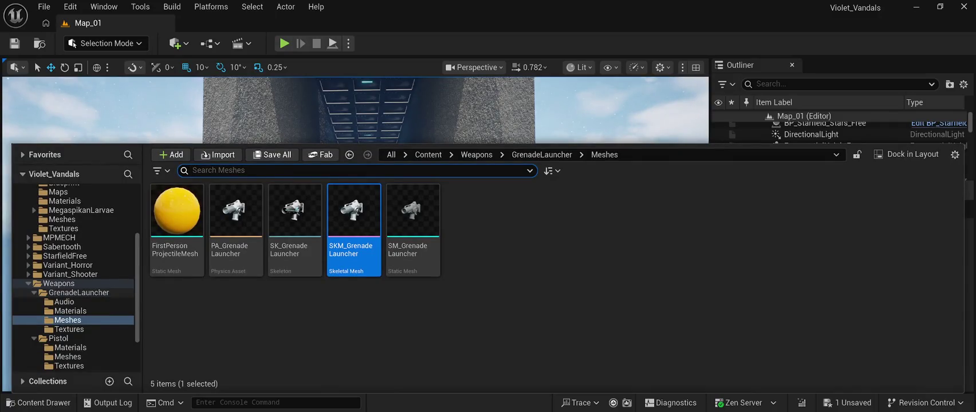
- Browse from Variant_Shooter up to the top-level Content folder, then close the Content Drawer
left_click(69, 274)
key("Up")
key("Up")
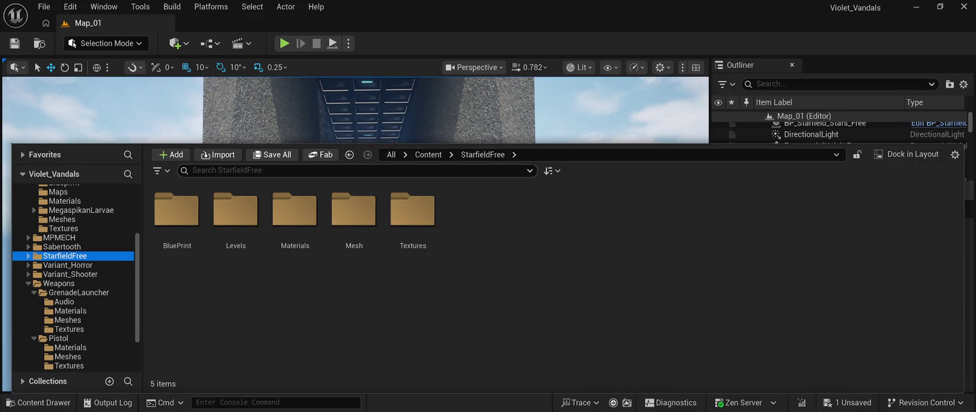
scroll(75, 240, "up", 5)
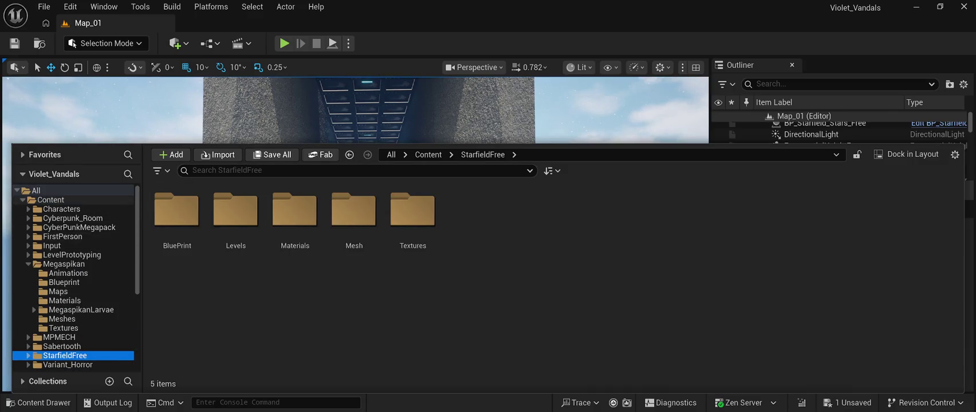
key("Left")
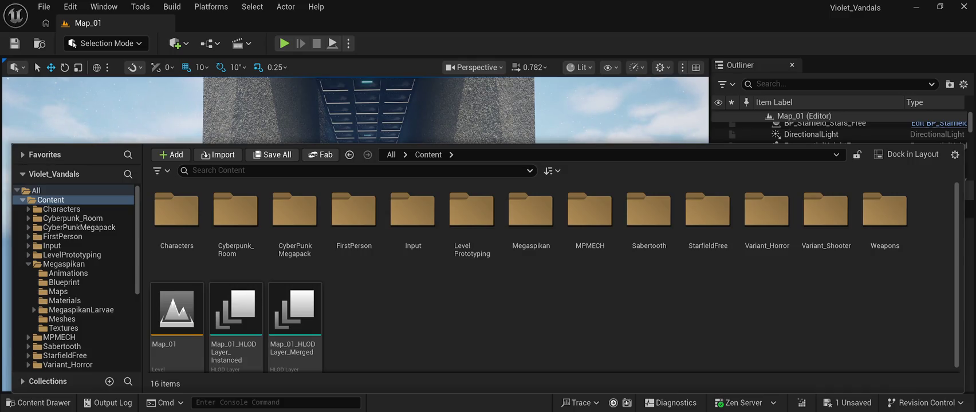
key("ctrl+space")
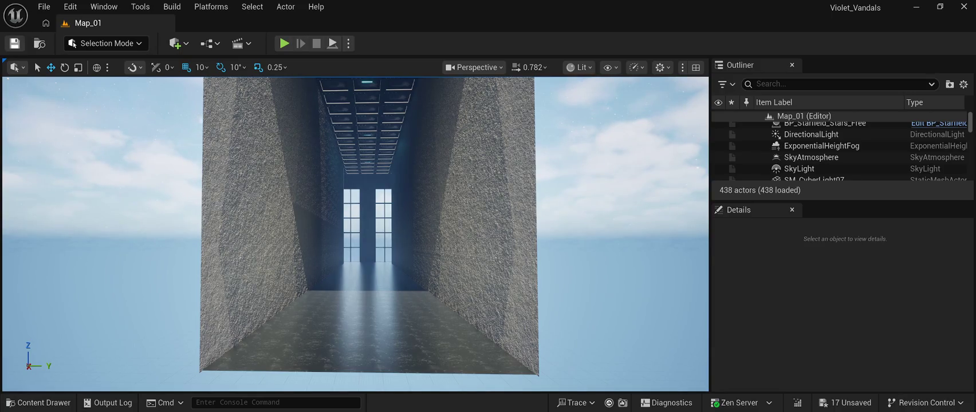
- Save Map_01 and use File > Save All so no unsaved changes remain
left_click(15, 43)
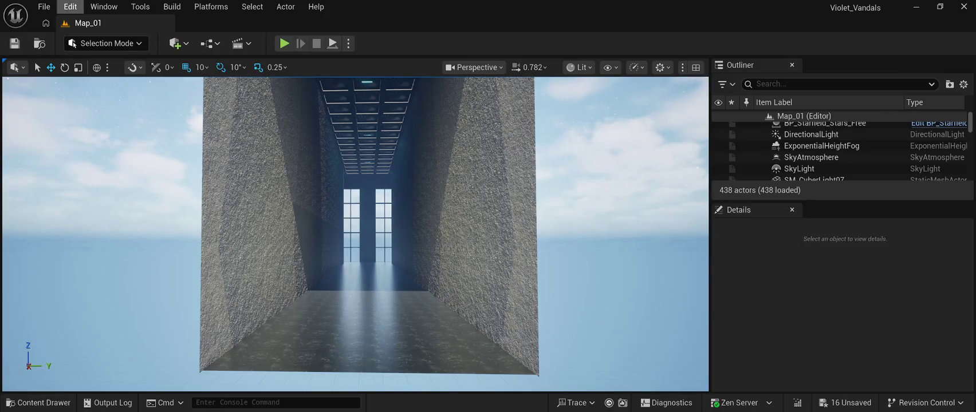
left_click(44, 7)
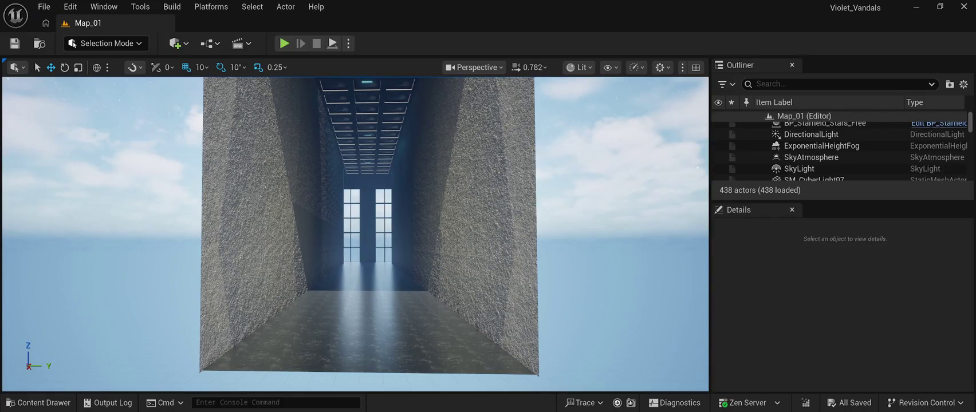
scroll(355, 229, "up", 5)
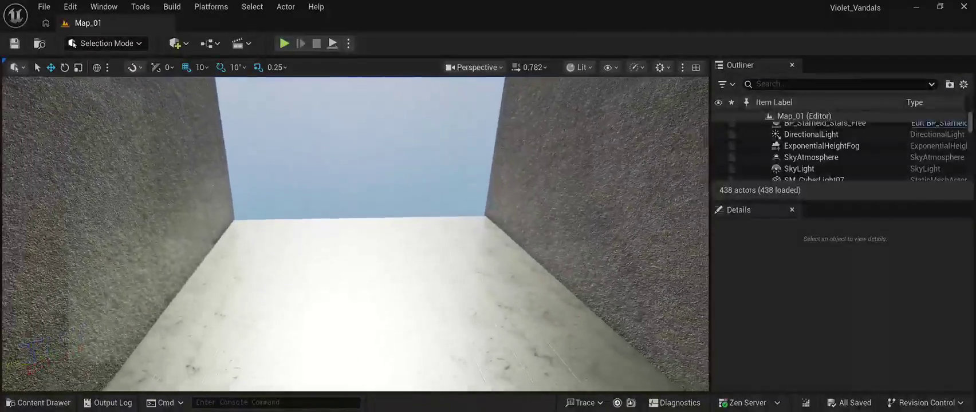
left_click(37, 403)
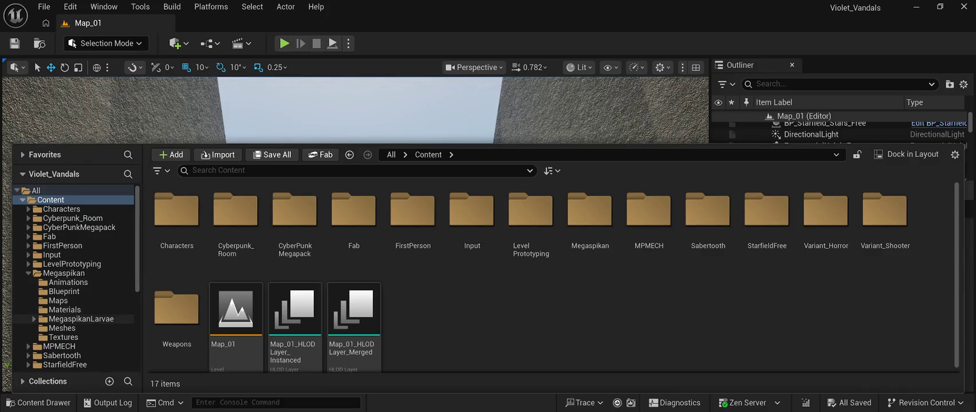
- Collapse the Megaspikan, Weapons, MPMECH, Input and FirstPerson folders in the folder tree
scroll(74, 318, "down", 6)
scroll(74, 329, "down", 1)
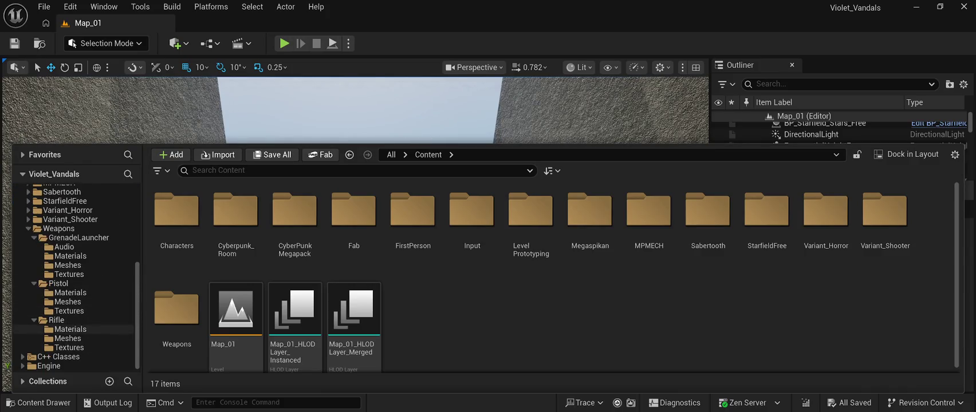
scroll(75, 330, "up", 2)
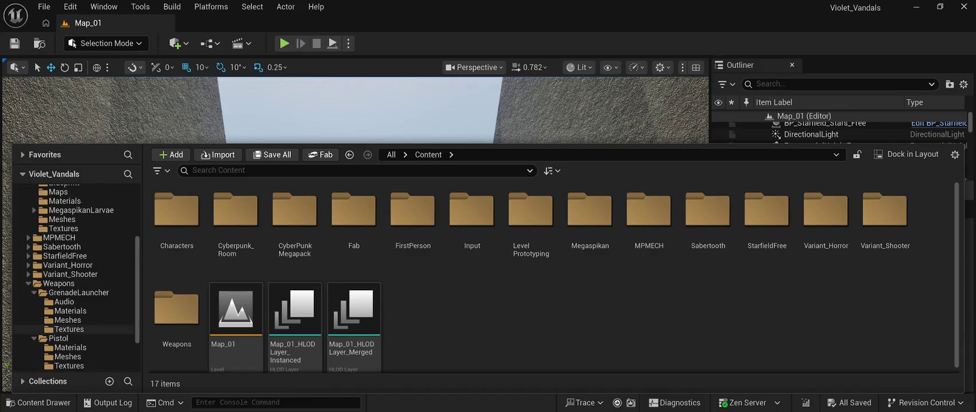
scroll(74, 320, "up", 4)
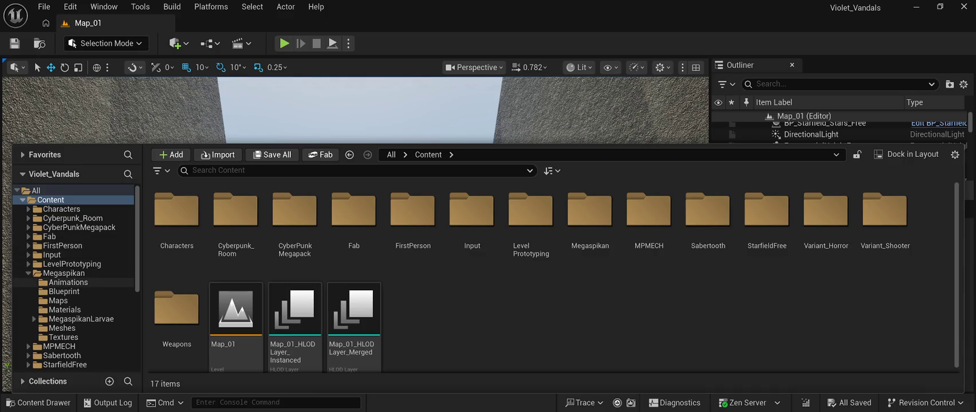
left_click(28, 273)
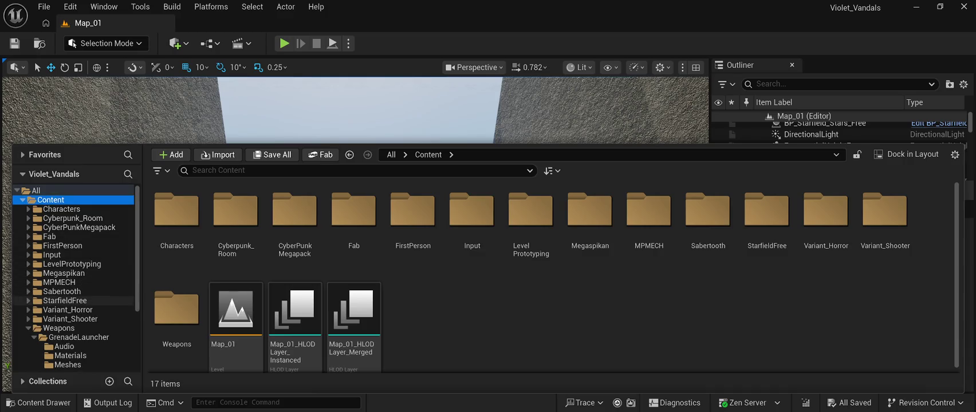
left_click(28, 328)
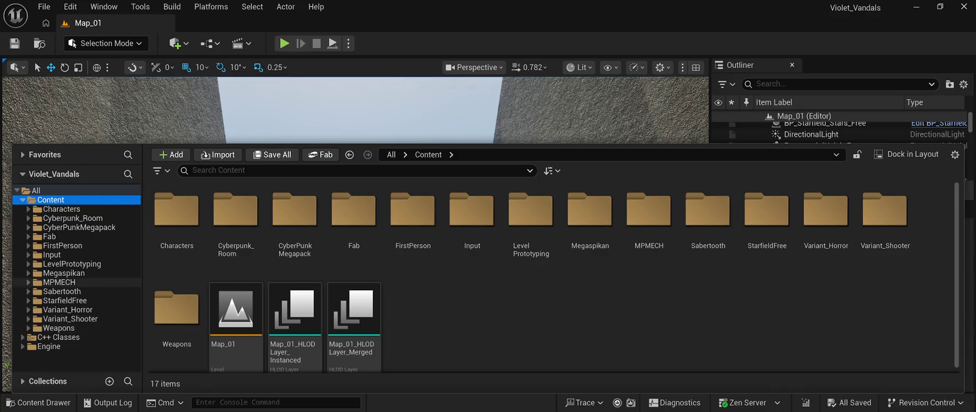
left_click(28, 282)
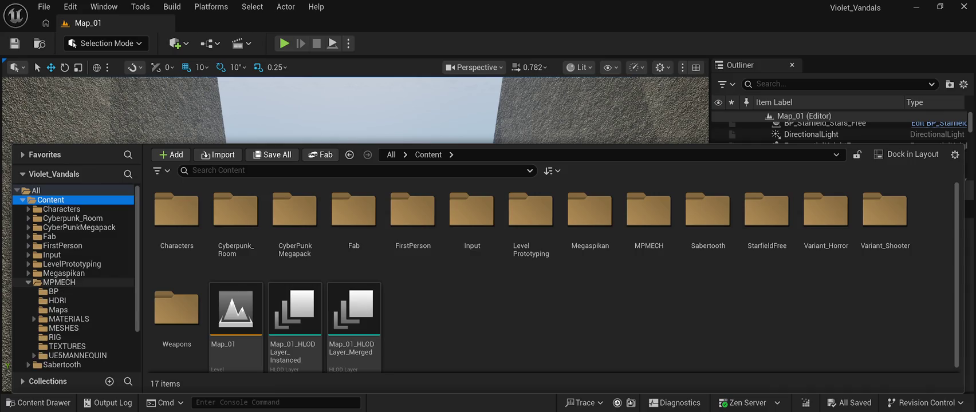
left_click(28, 283)
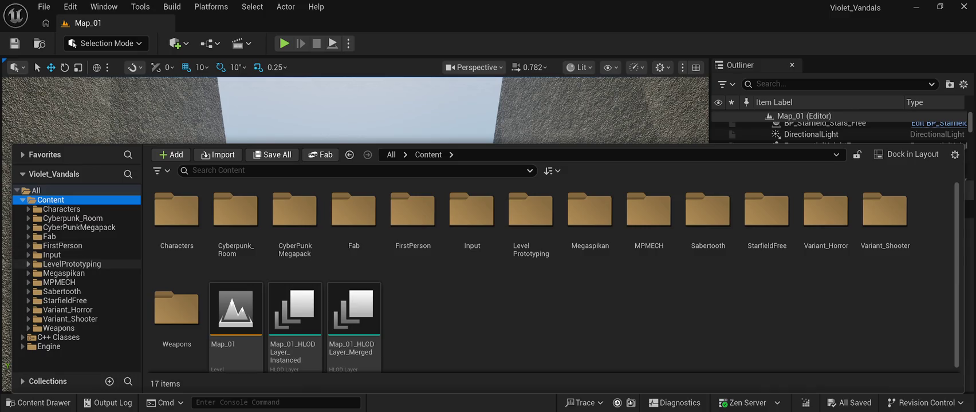
left_click(28, 264)
left_click(28, 264)
left_click(28, 255)
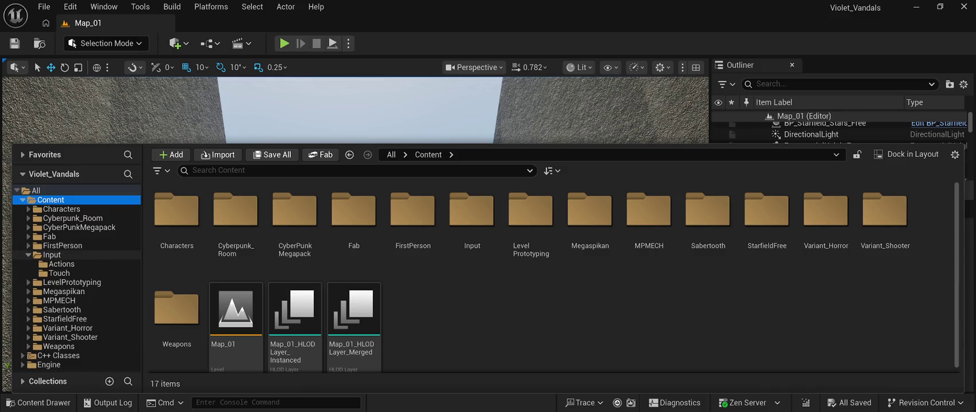
left_click(28, 255)
left_click(28, 246)
left_click(28, 245)
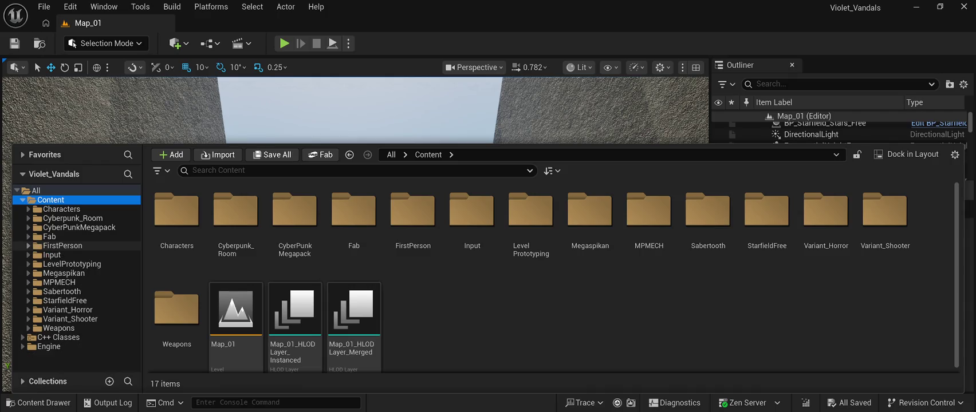
- Open Fab > Mech__Kaino > mech_kaino > StaticMeshes and place mech_kaino at -5890, 240, 500
left_click(28, 236)
left_click(71, 246)
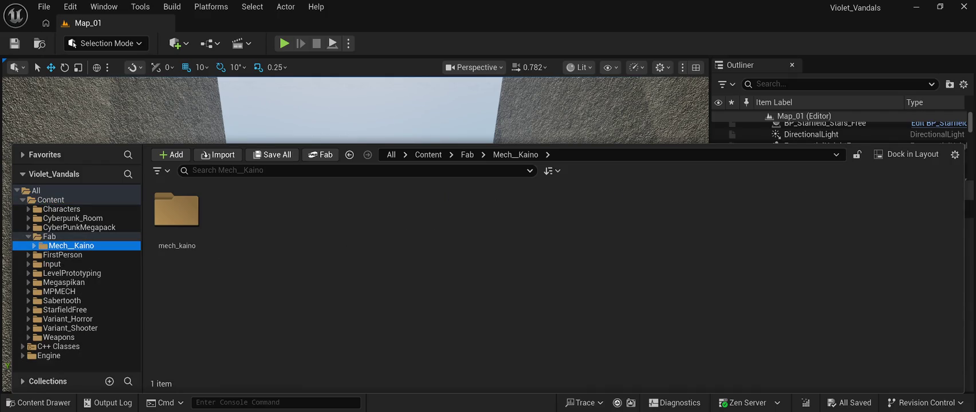
double_click(176, 212)
left_click(294, 211)
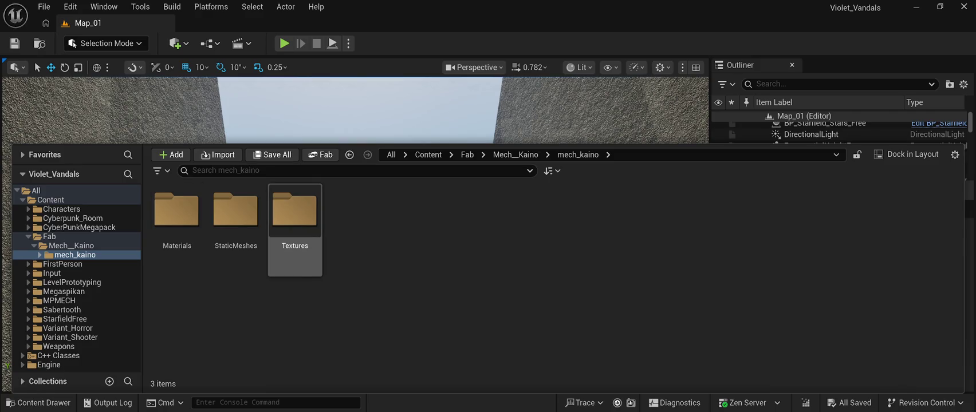
left_click(235, 212)
double_click(235, 212)
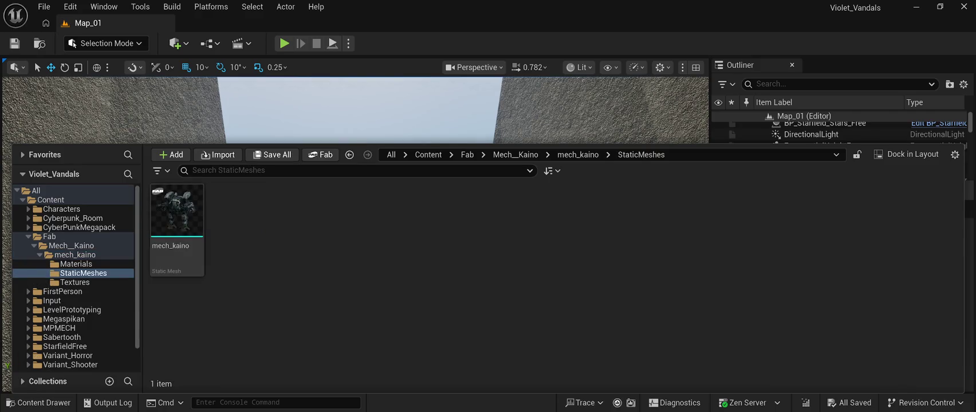
left_click(176, 212)
mouse_move(176, 212)
left_mouse_down()
mouse_move(298, 189)
mouse_move(333, 246)
mouse_move(332, 338)
left_mouse_up()
- Raise the mech_kaino mech to Z 570 and rotate it -90° about Z
key("f")
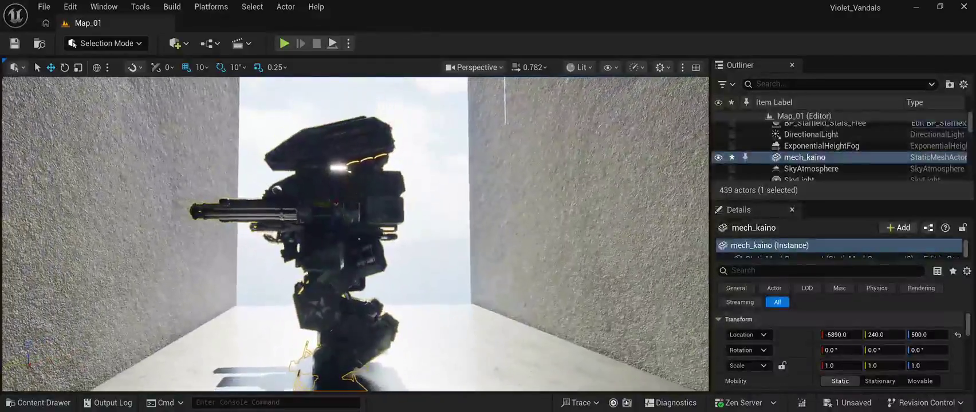
left_click_drag(338, 192, 343, 161)
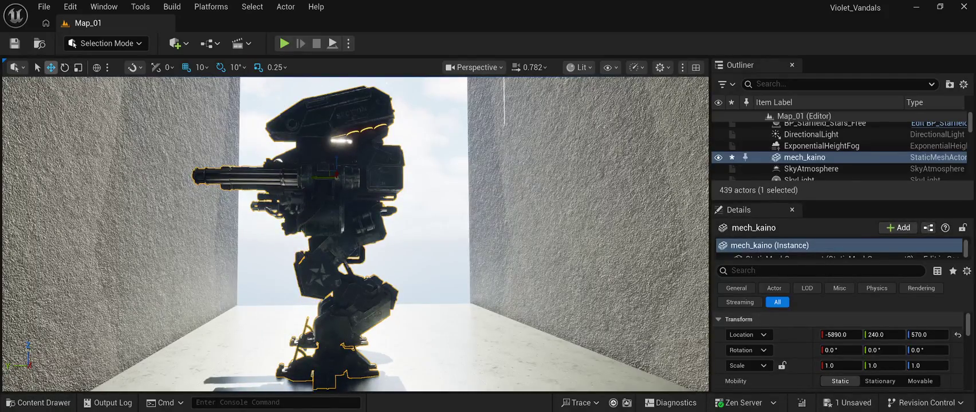
key("e")
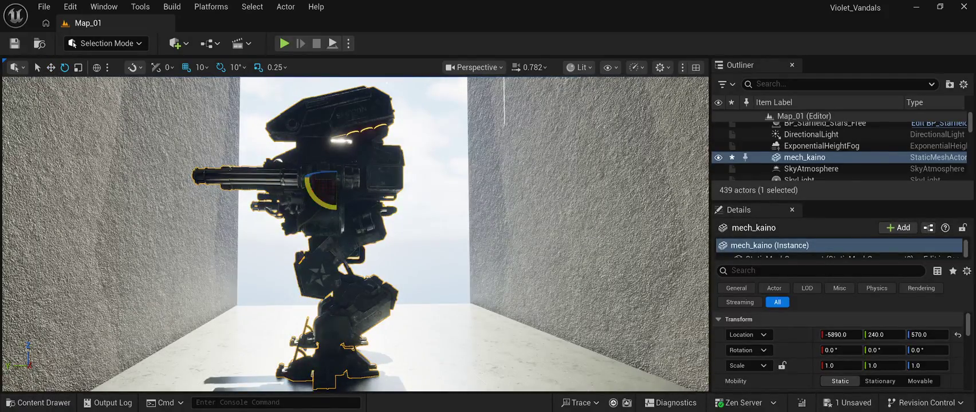
left_click_drag(355, 235, 298, 229)
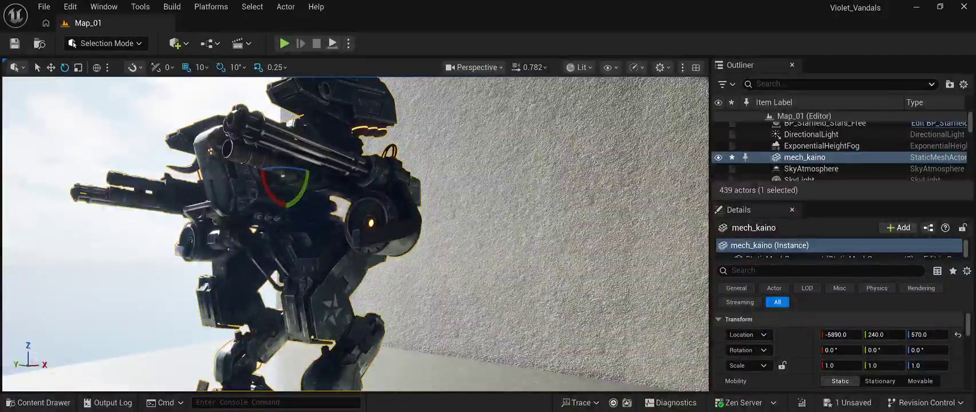
mouse_move(279, 168)
left_mouse_down()
mouse_move(317, 183)
mouse_move(292, 195)
mouse_move(293, 179)
left_mouse_up()
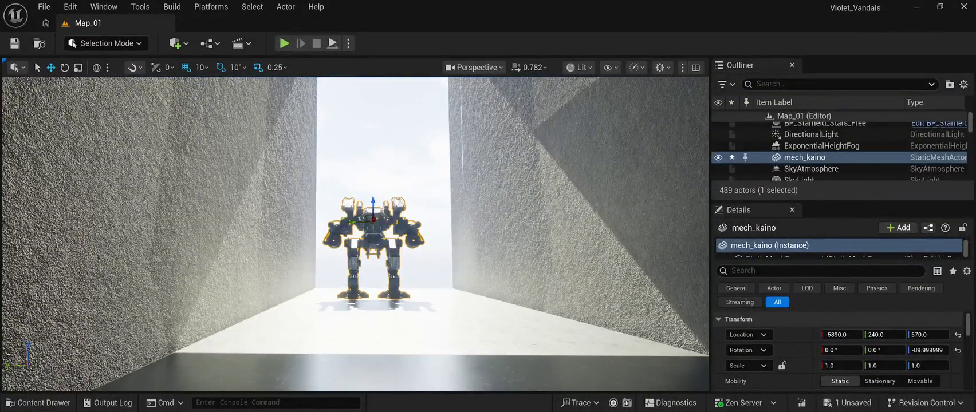
- Move mech_kaino down the corridor to X -3750 and fly the view up to it
left_click_drag(292, 178, 229, 164)
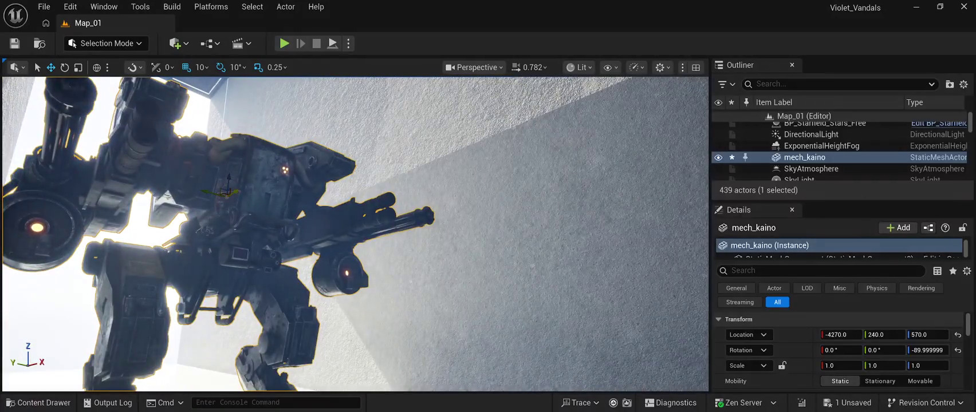
left_click_drag(228, 186, 262, 166)
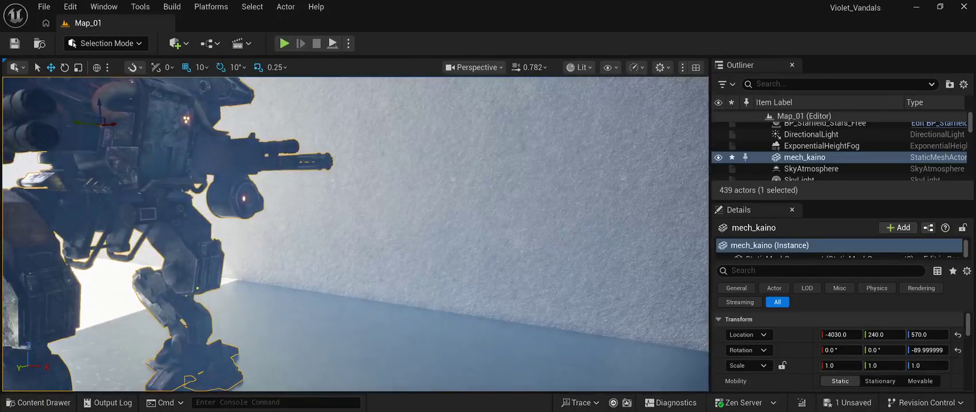
left_click_drag(837, 334, 854, 335)
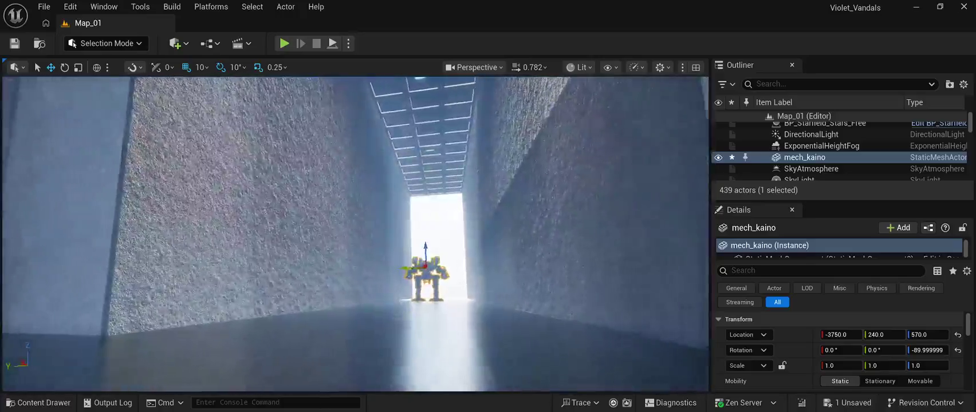
key("Up")
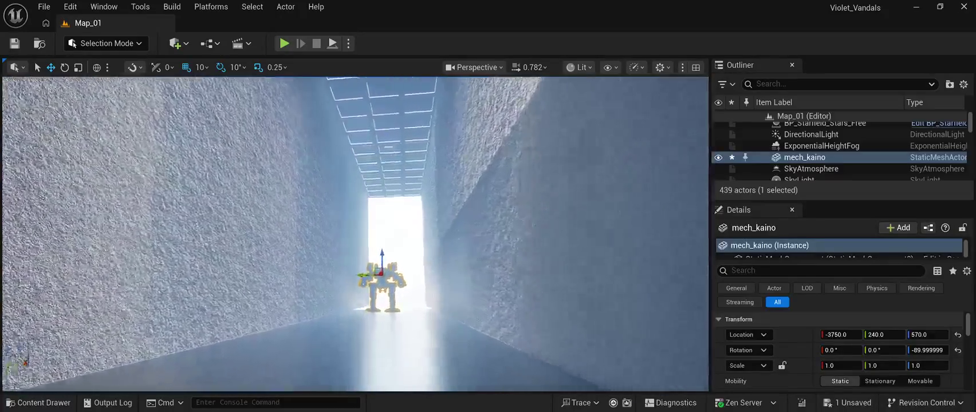
key("Up")
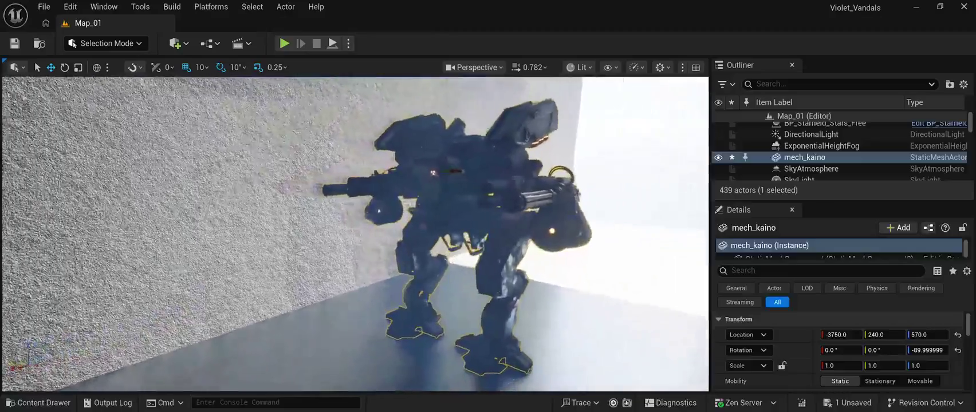
key("ctrl+b")
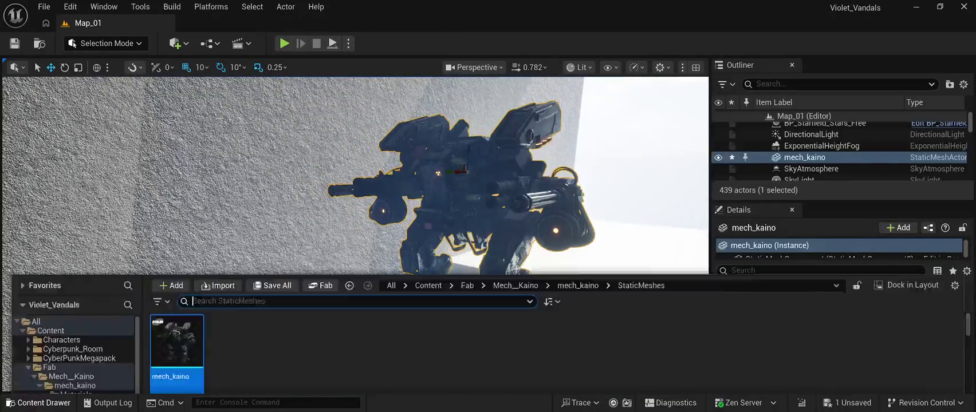
- Review the mech_kaino Materials, Textures and StaticMeshes folders, revisiting each
left_click(76, 264)
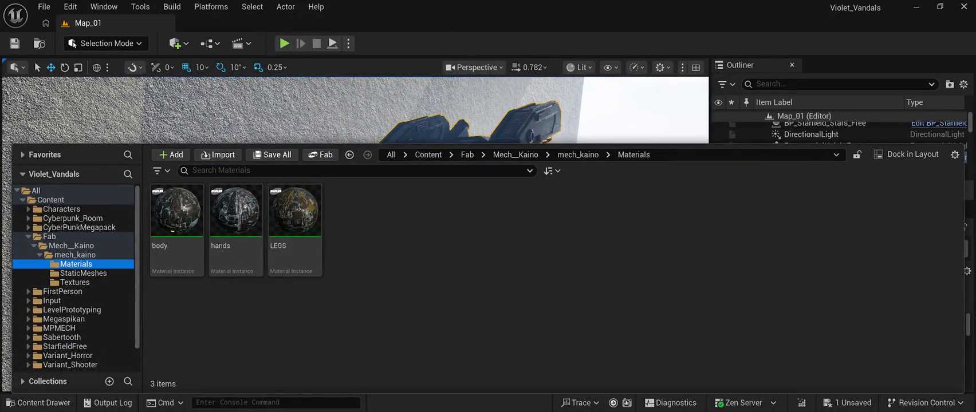
left_click(75, 283)
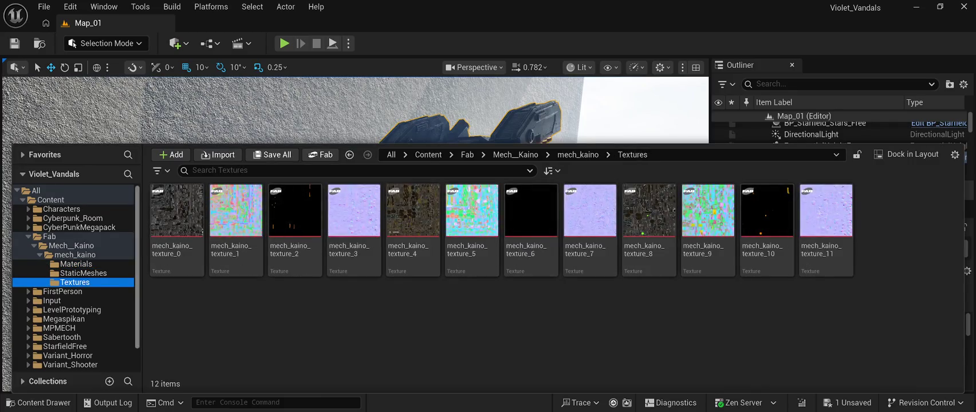
left_click(83, 274)
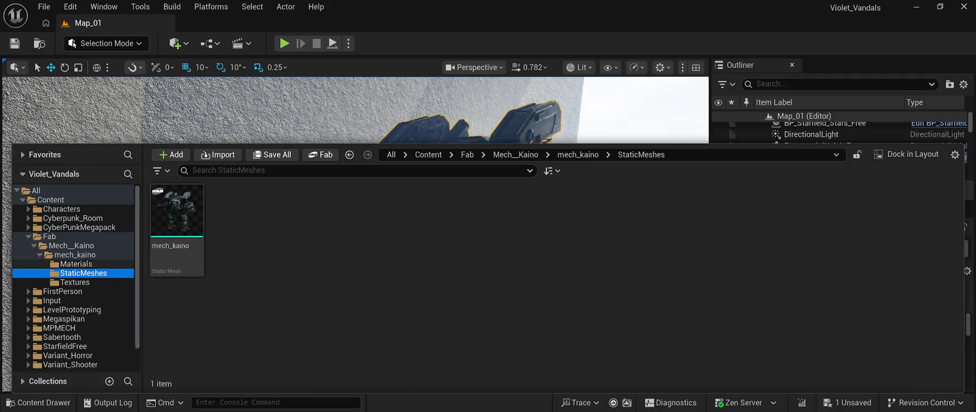
left_click(76, 264)
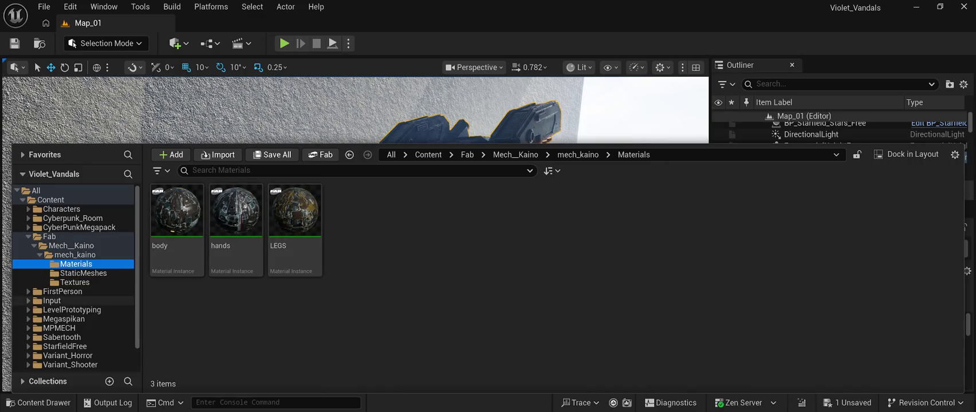
left_click(83, 273)
left_click(74, 282)
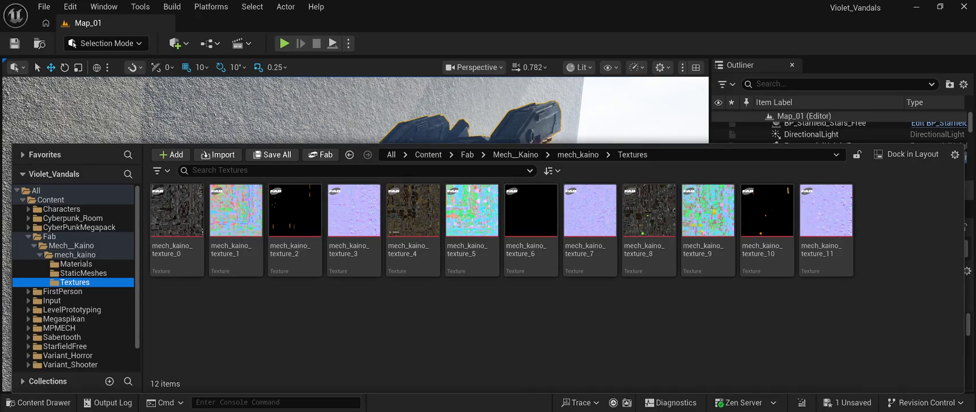
left_click(83, 274)
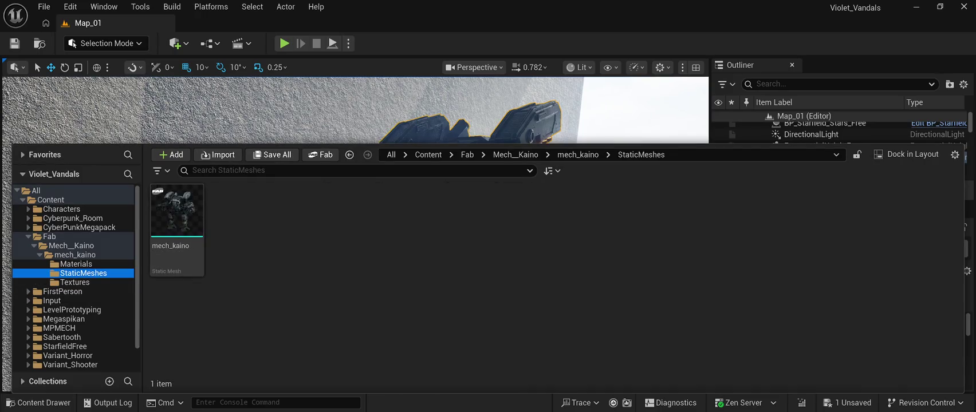
left_click(75, 264)
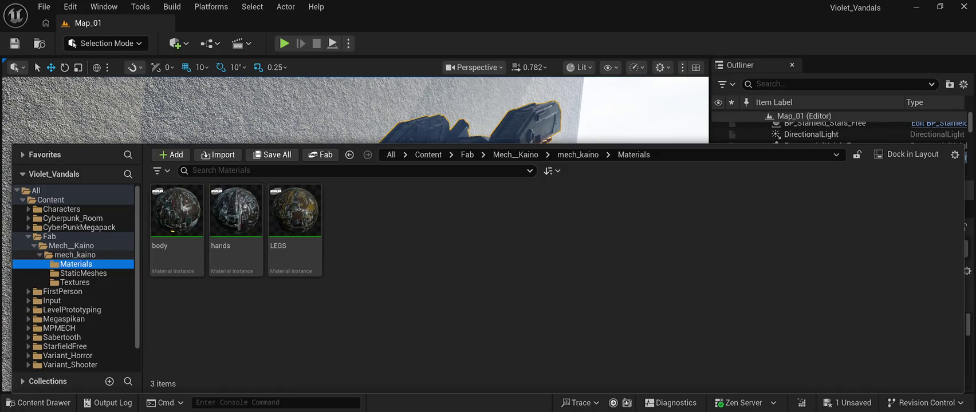
- Go up to the Mech__Kaino pack folder, then select the mech in the corridor
left_click(74, 255)
left_click(71, 245)
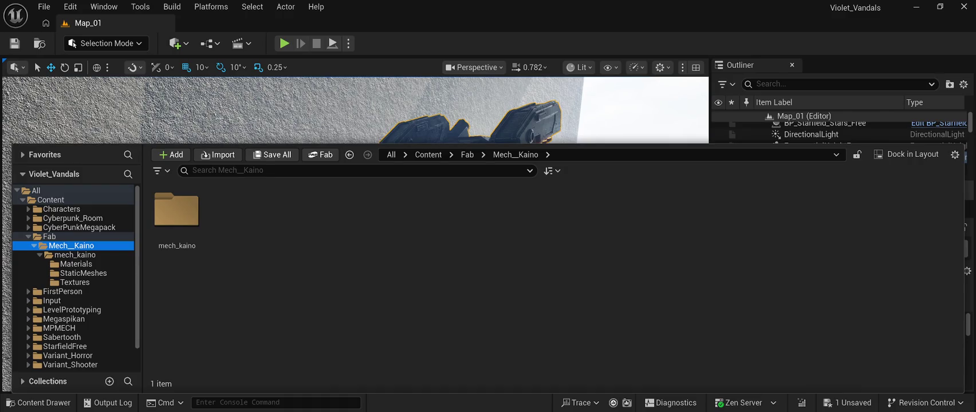
left_click(171, 109)
left_click(458, 229)
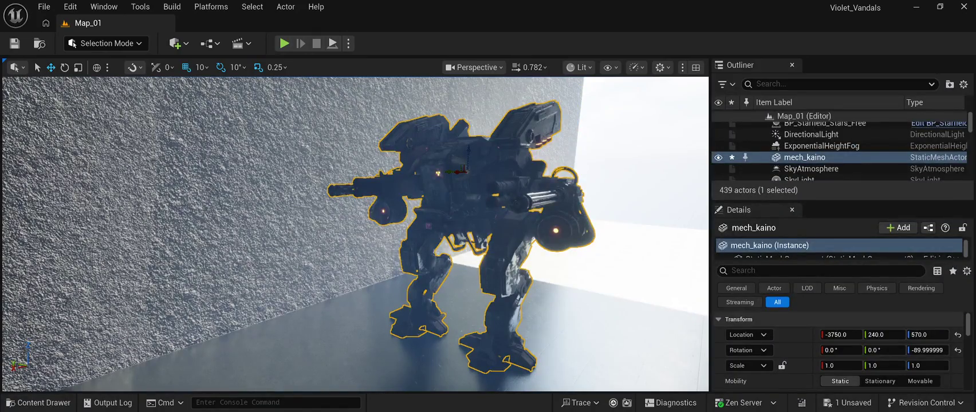
- Delete the mech_kaino mech from the Map_01 corridor
key("Delete")
scroll(355, 235, "up", 5)
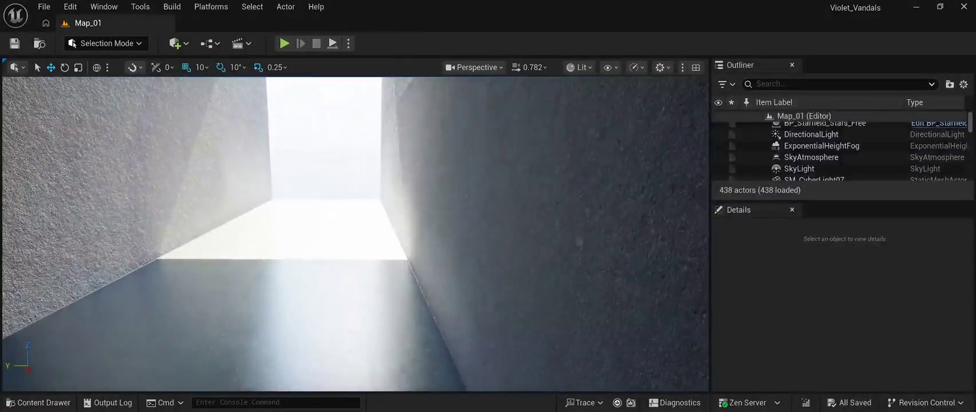
left_click_drag(355, 235, 355, 195)
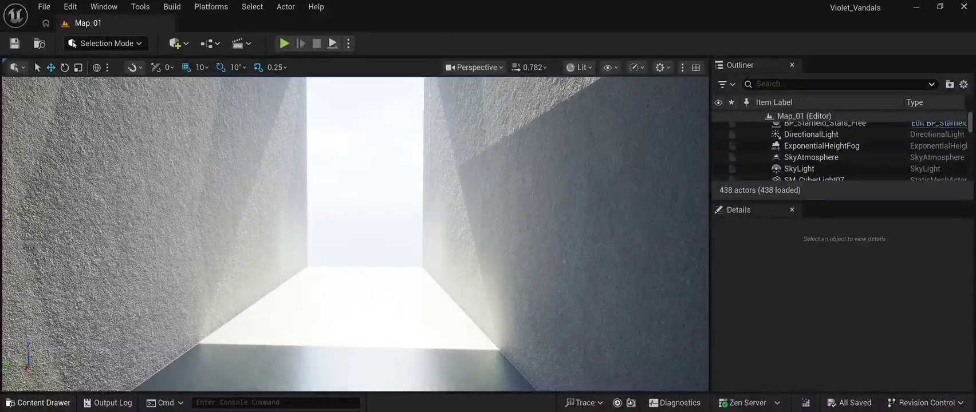
- In the Content Drawer, collapse Mech__Kaino and open the MPMECH MESHES folder
key("ctrl+space")
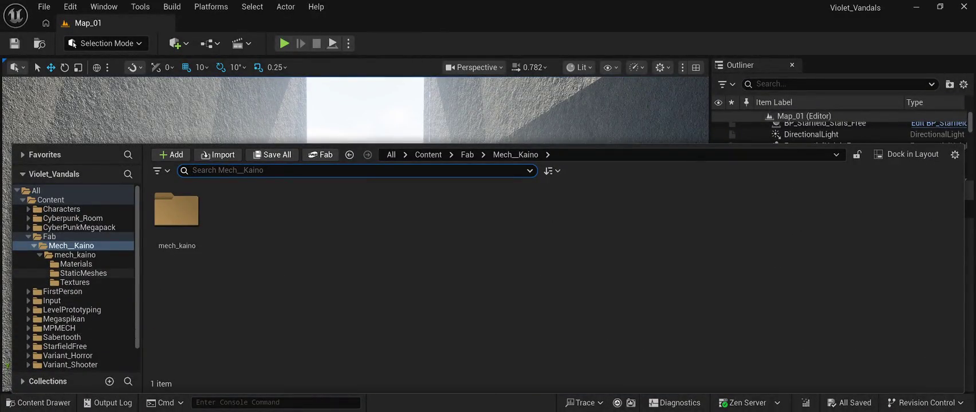
left_click(34, 246)
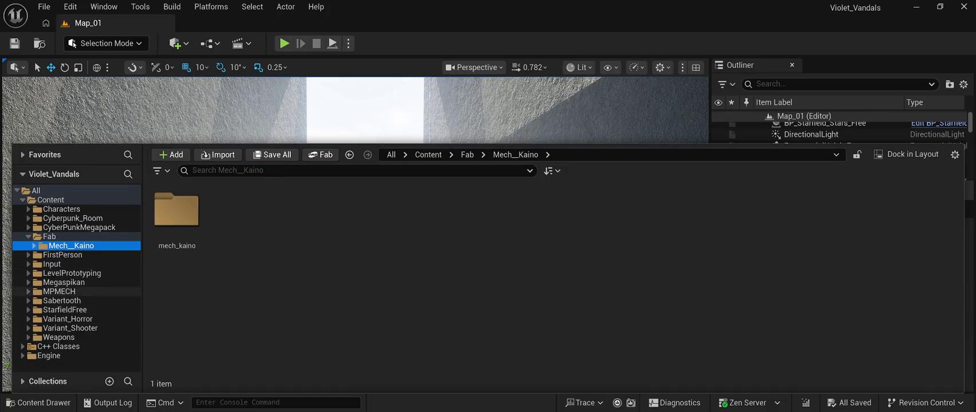
left_click(59, 292)
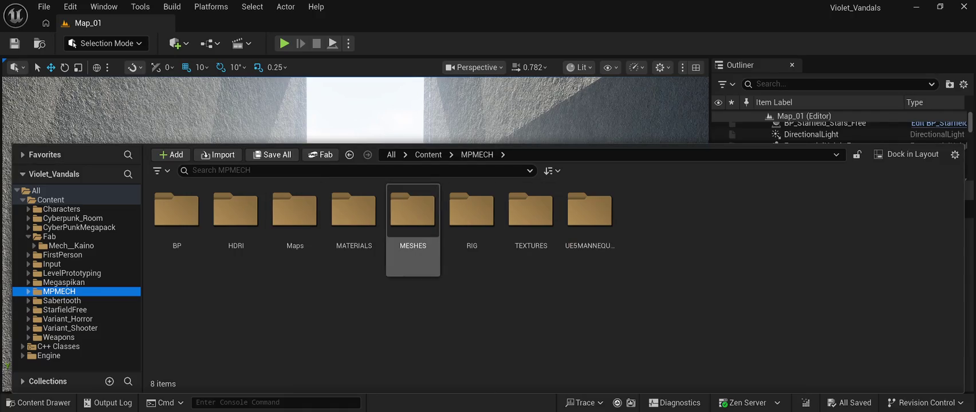
double_click(413, 220)
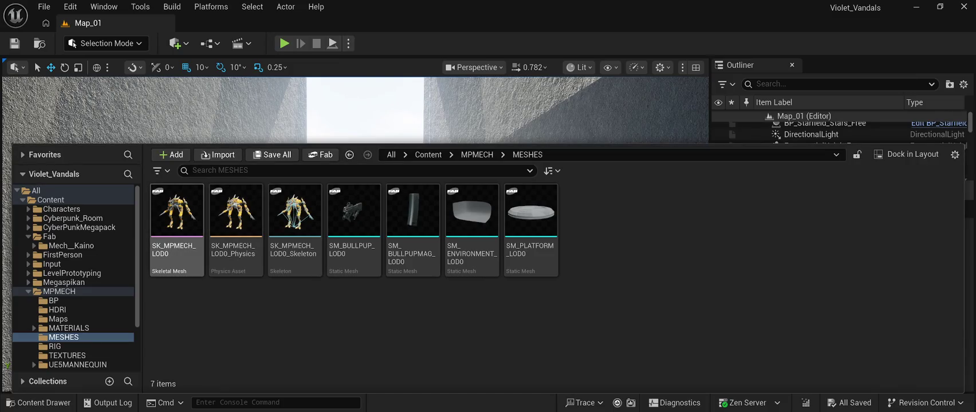
- Test-place SK_MPMECH_LOD0 at -4260, 110, 100, focus on it, then delete it and reopen the Content Drawer
mouse_move(177, 212)
left_mouse_down()
mouse_move(327, 57)
mouse_move(312, 249)
mouse_move(343, 372)
left_mouse_up()
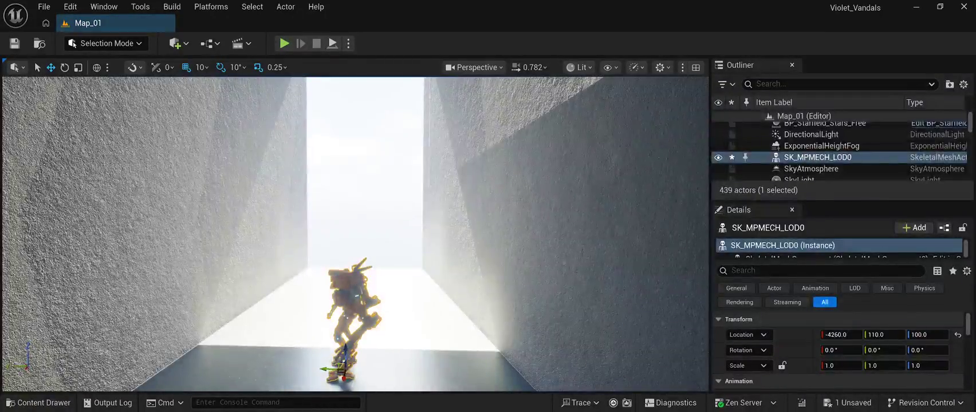
key("f")
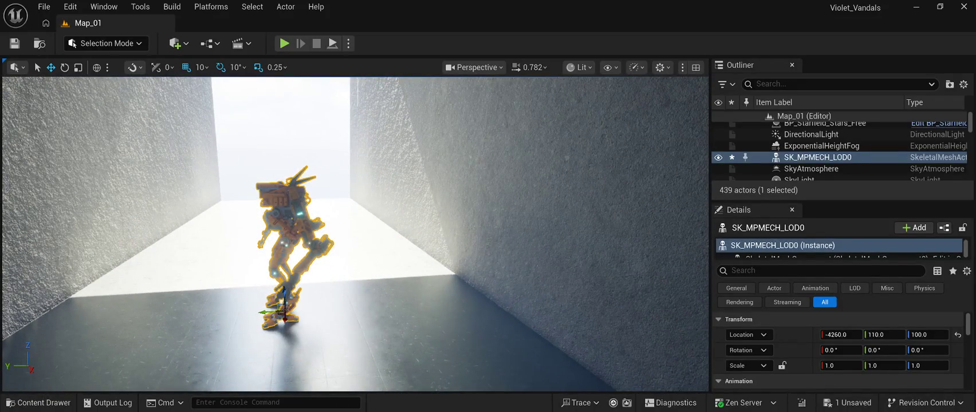
key("Delete")
key("ctrl+space")
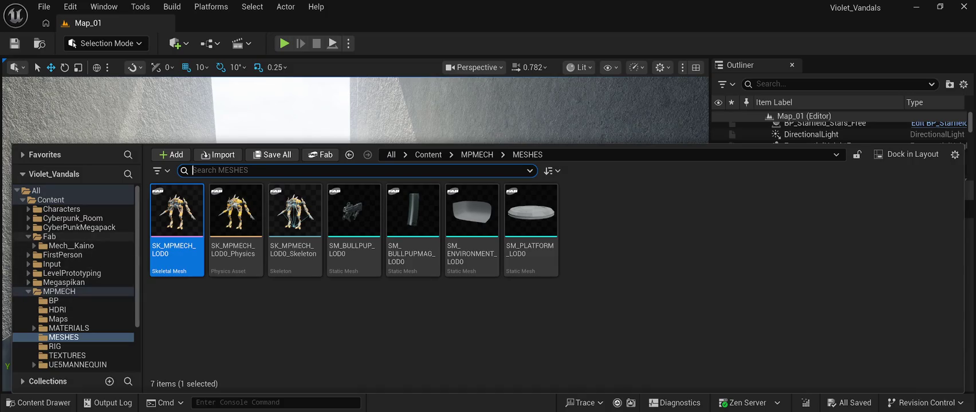
- Collapse the Fab and MPMECH folders and move up to the All Assets view
left_click(28, 237)
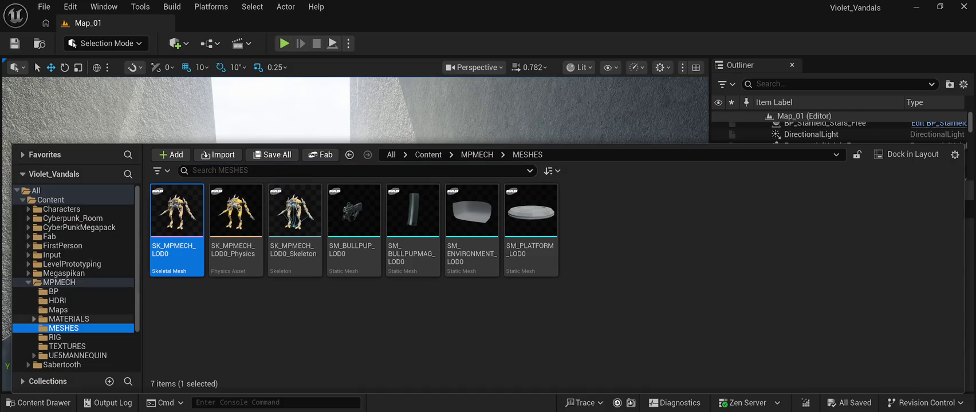
double_click(59, 282, "ctrl")
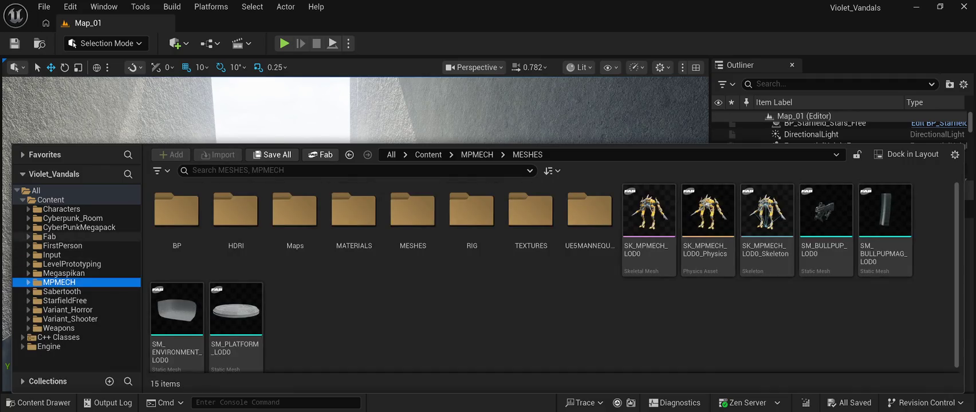
left_click(49, 236)
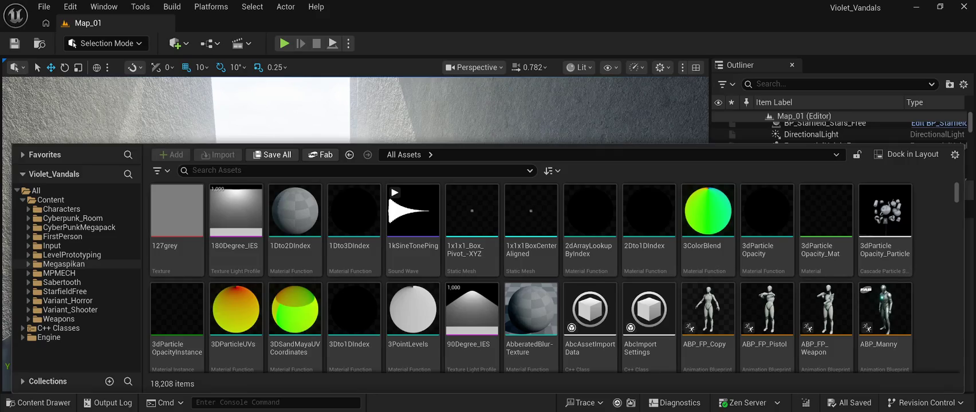
- Toggle the Megaspikan folder, close the Content Drawer and look up the empty corridor
left_click(28, 264)
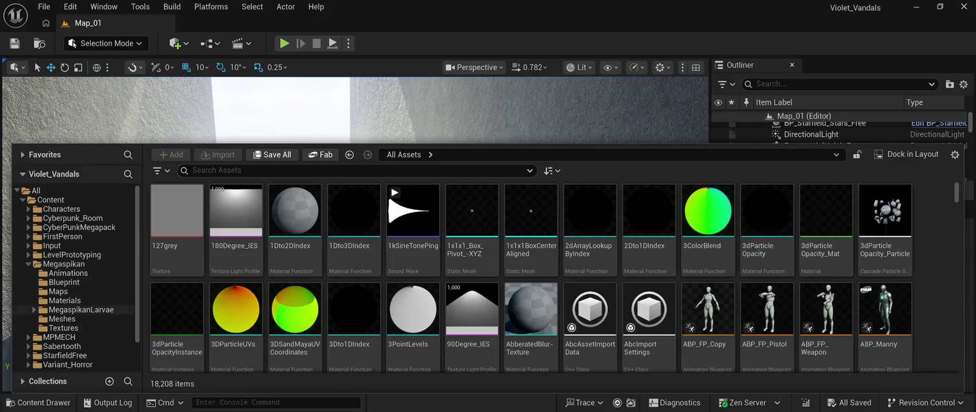
left_click(28, 264)
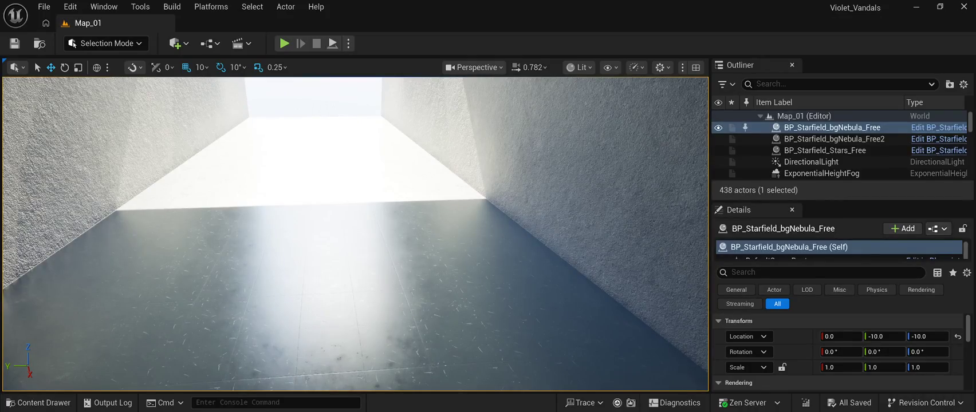
left_click_drag(355, 258, 355, 218)
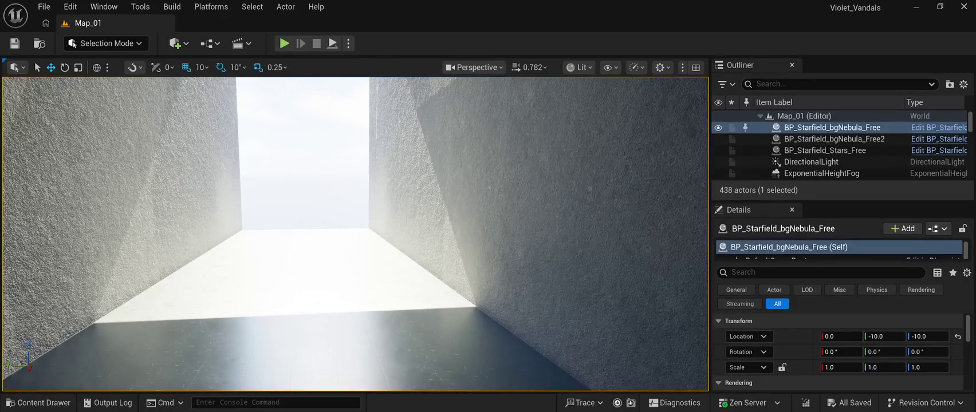
key("ctrl+space")
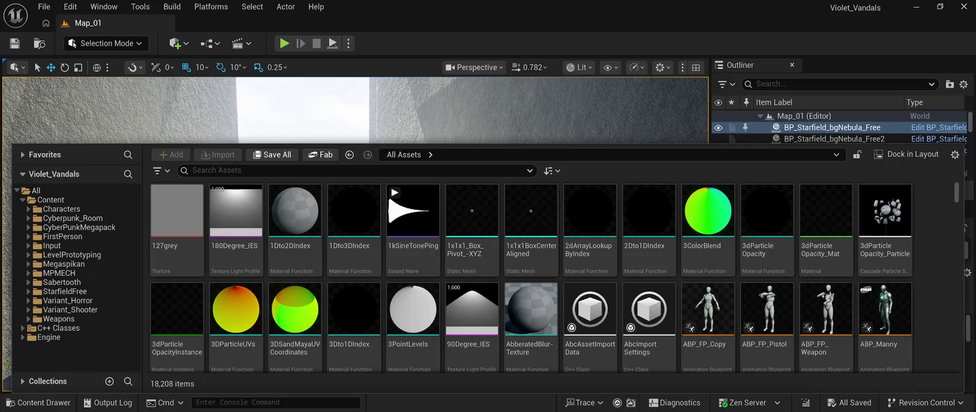
key("ctrl+space")
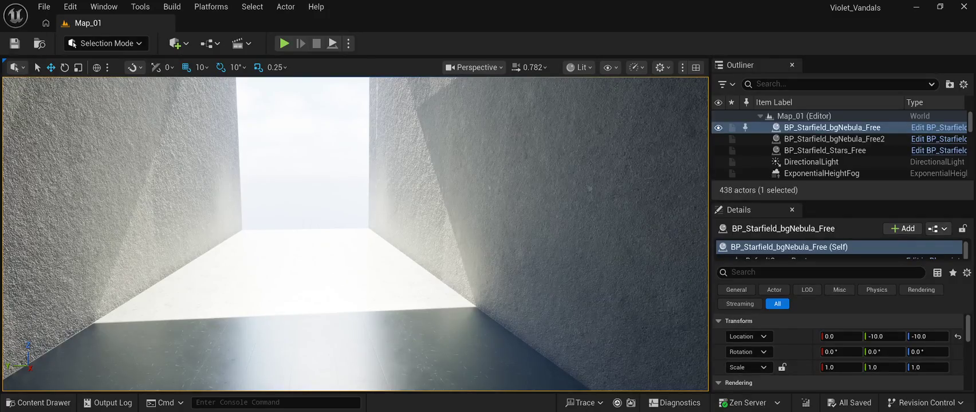
left_click(38, 402)
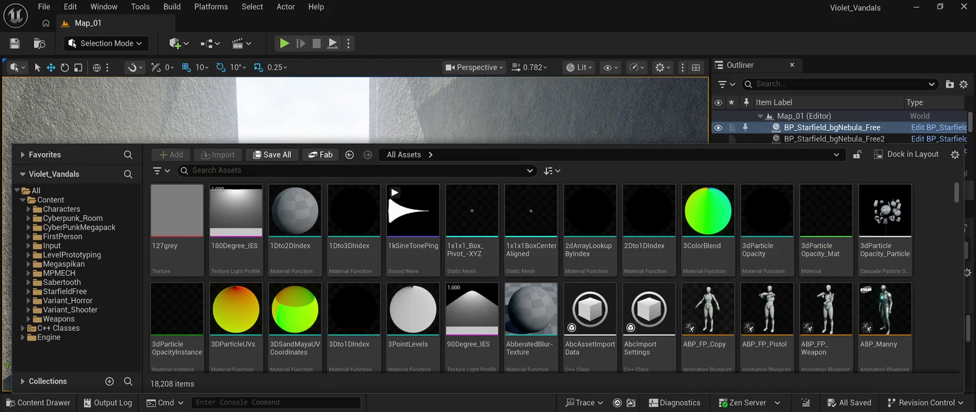
key("ctrl+space")
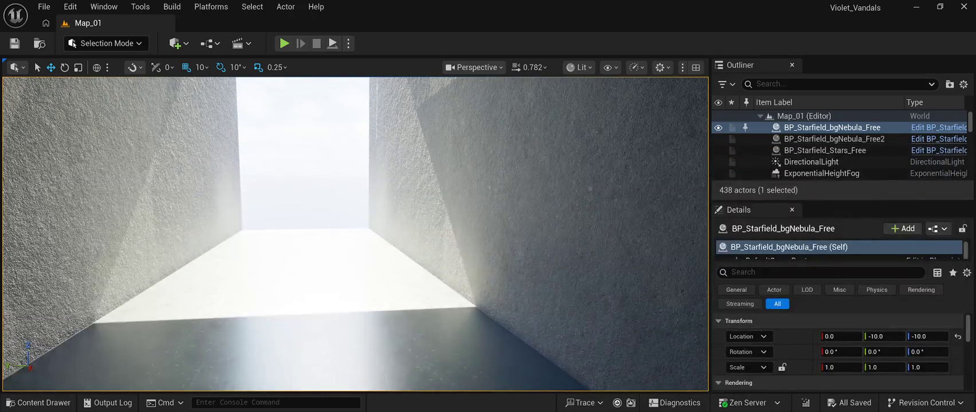
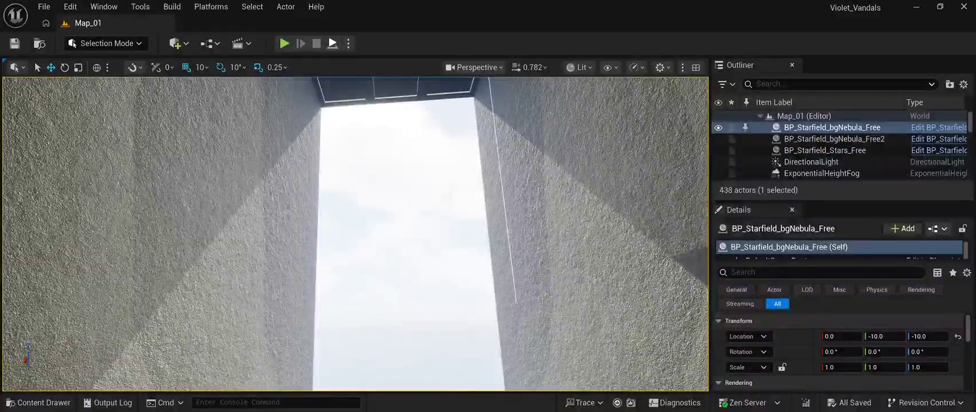
- Play-test the level, walking up to the starry windows and back
key("alt+p")
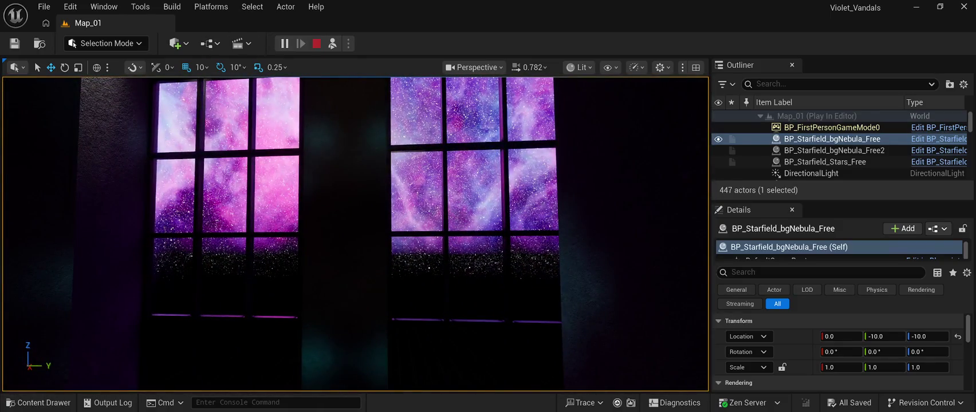
key("Escape")
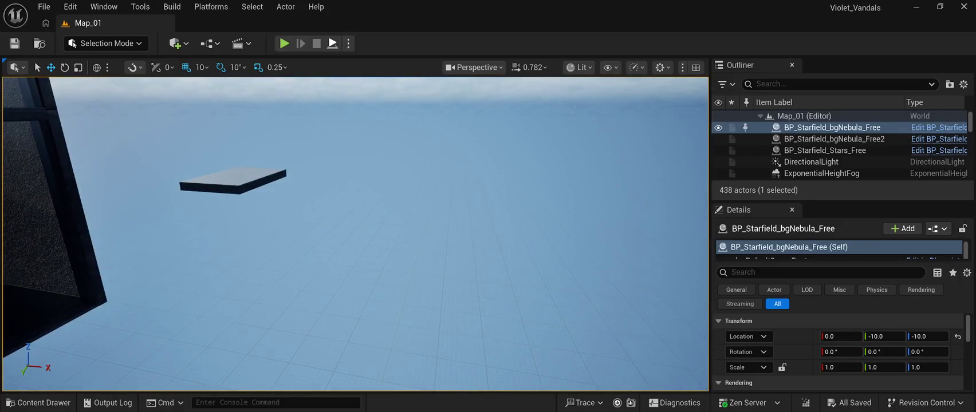
key("alt+p")
key("w")
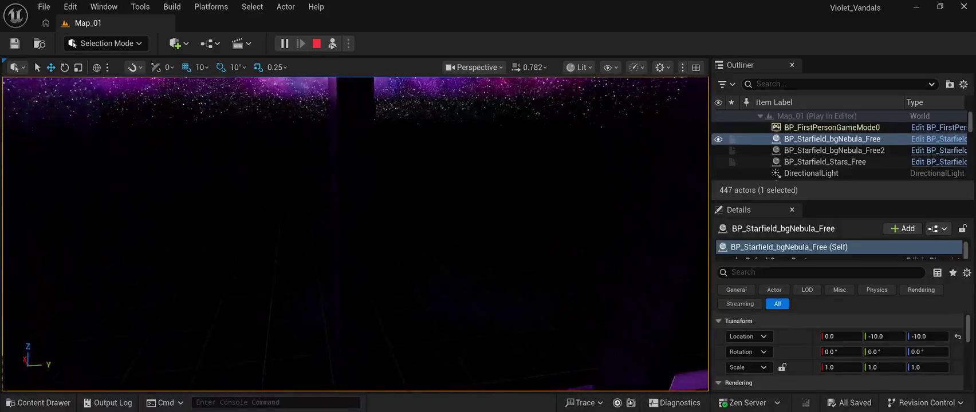
key("s")
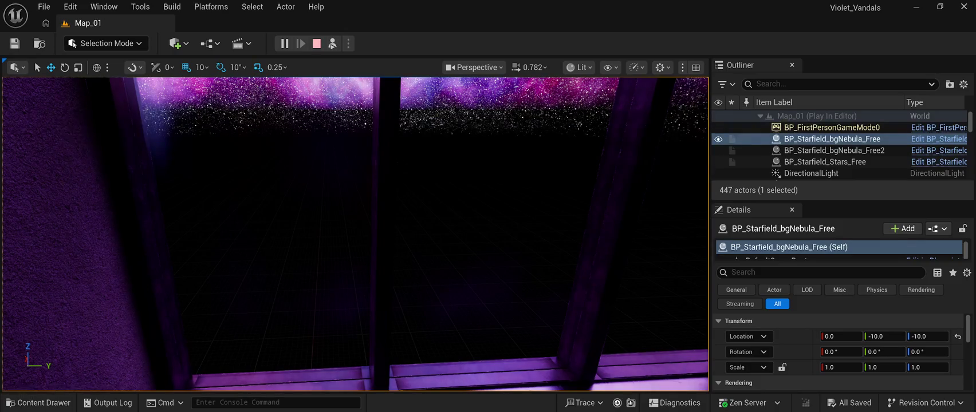
key("Escape")
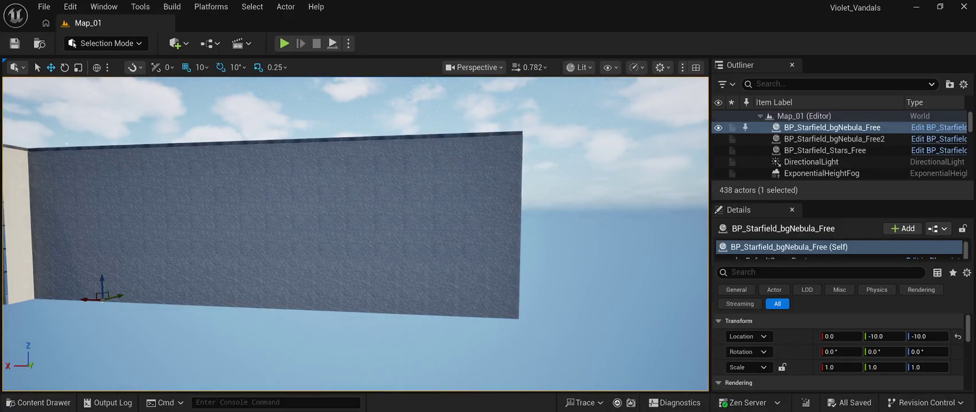
- Select every actor from SM_CyberLight07 through SpotLight2 in the Outliner
scroll(830, 162, "down", 10)
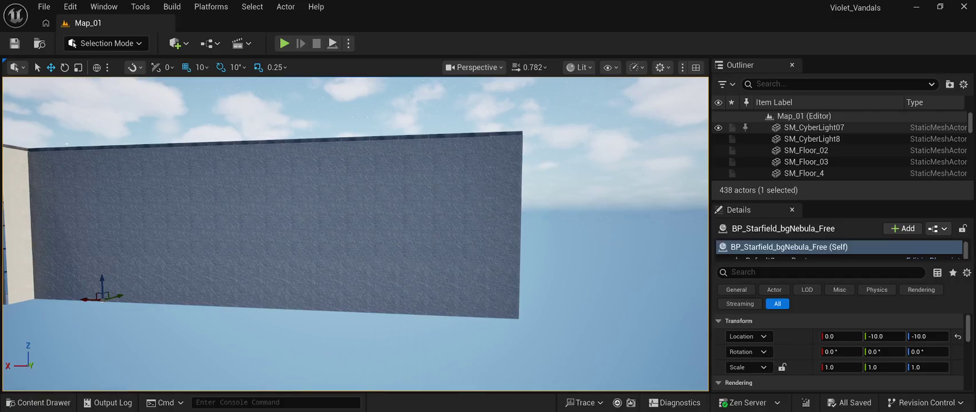
scroll(839, 149, "up", 2)
left_click(813, 146)
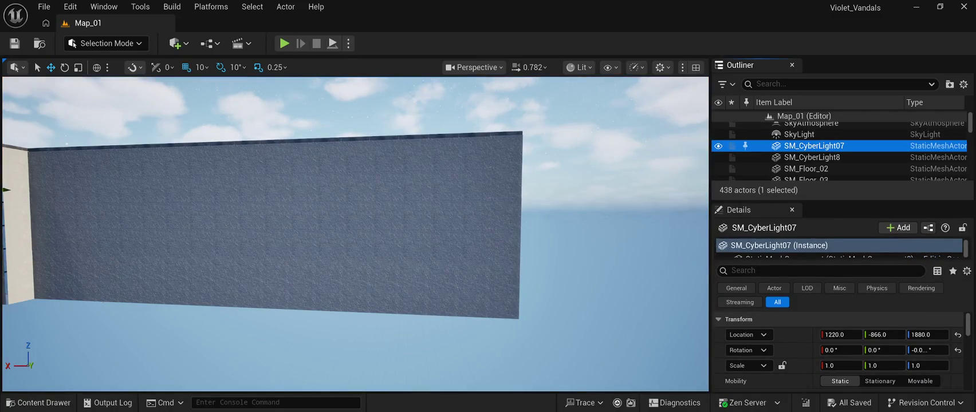
scroll(839, 151, "down", 12)
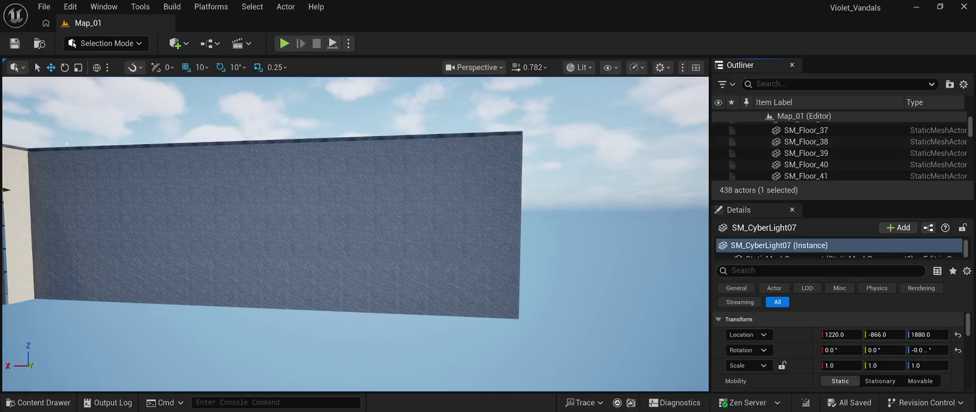
scroll(839, 150, "down", 15)
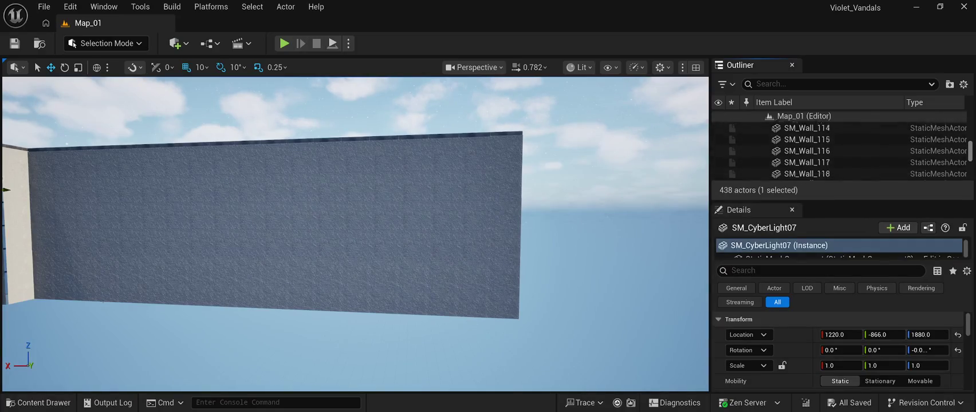
scroll(839, 151, "down", 10)
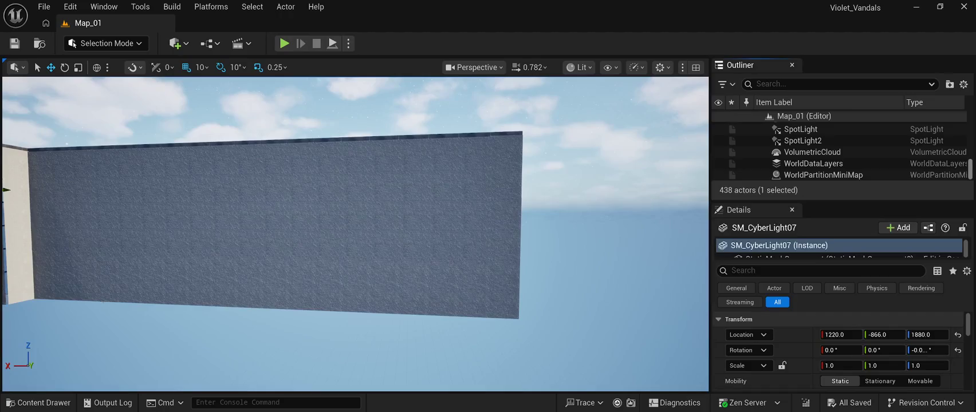
scroll(839, 164, "up", 3)
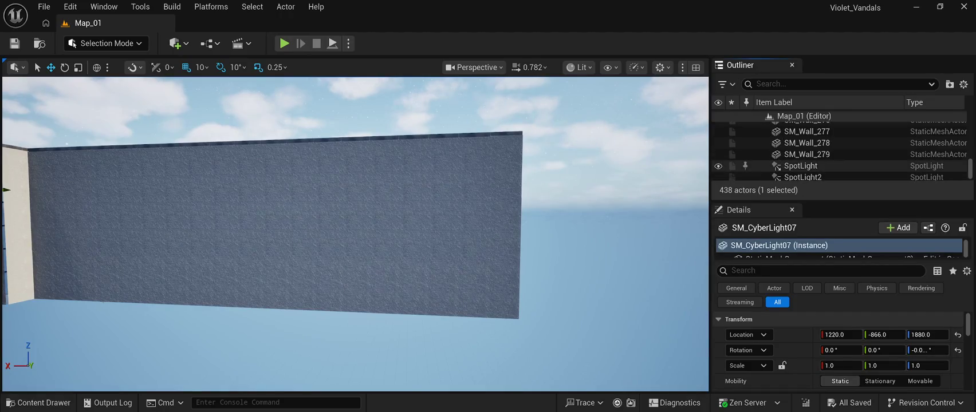
scroll(839, 152, "down", 3)
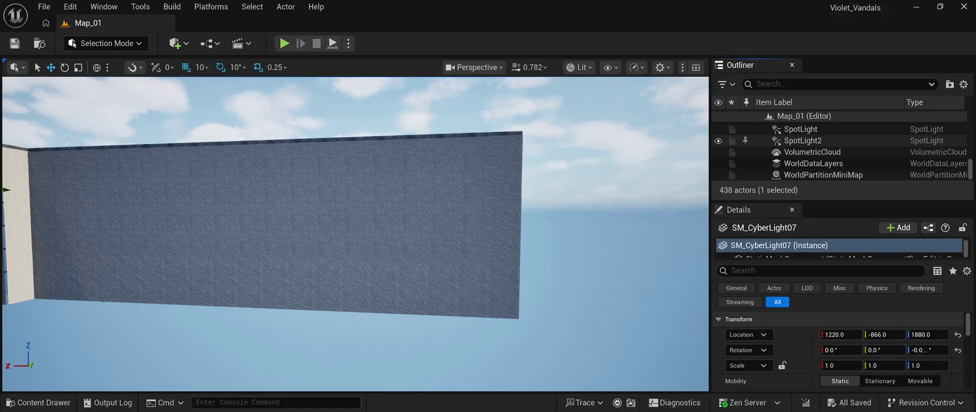
left_click(803, 140, "shift")
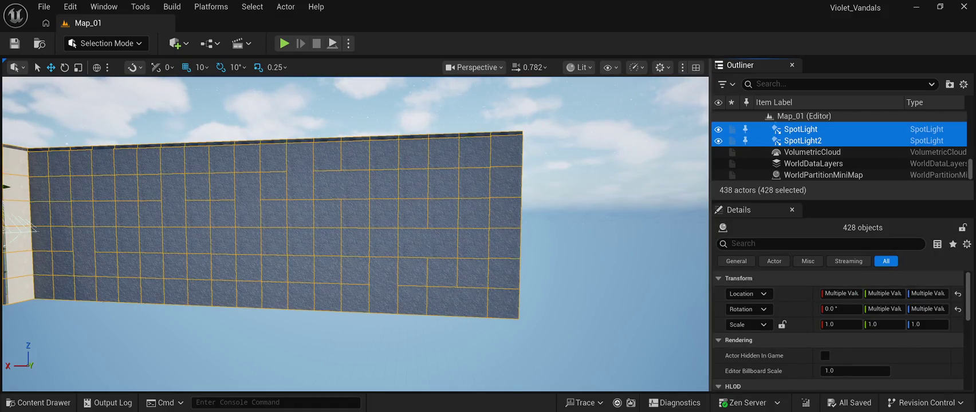
- Set the selected actors' Location Z to 9000 and frame them in the view
key("f")
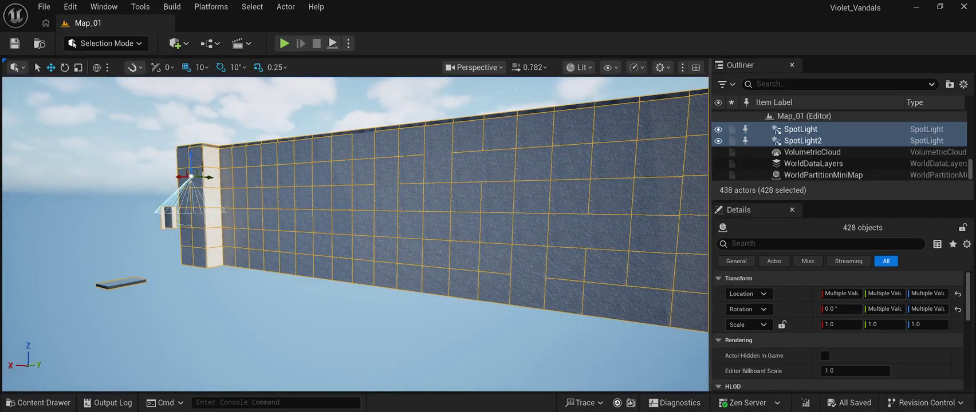
key("f")
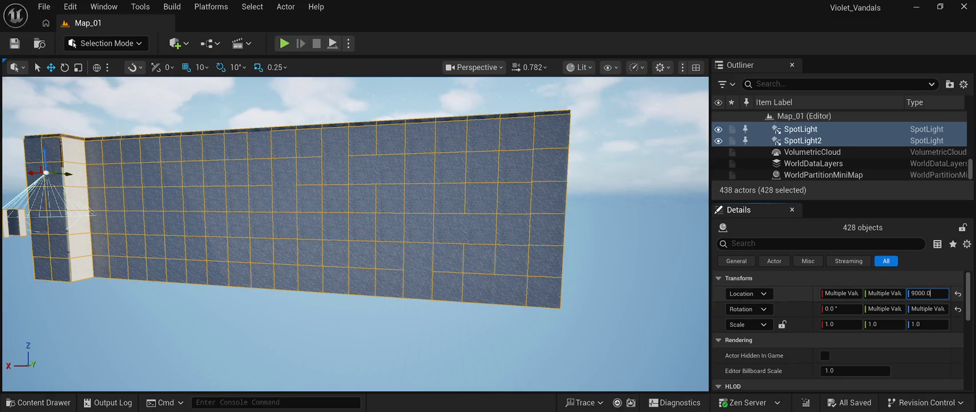
key("Return")
key("f")
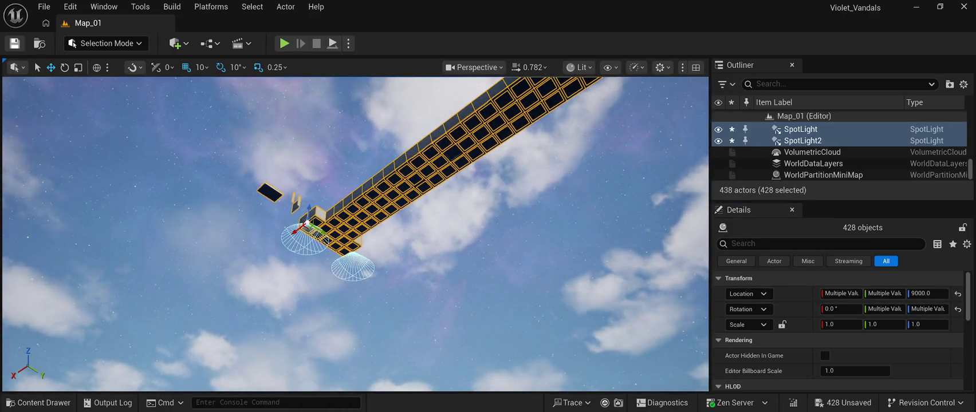
- Save the level, then select all actors with Ctrl+A and raise them back into the sky
key("ctrl+s")
mouse_move(356, 235)
left_mouse_down()
mouse_move(487, 216)
mouse_move(473, 163)
mouse_move(487, 154)
mouse_move(487, 240)
mouse_move(435, 255)
mouse_move(470, 255)
mouse_move(467, 207)
mouse_move(466, 240)
mouse_move(449, 248)
mouse_move(450, 216)
left_mouse_up()
left_click(482, 181)
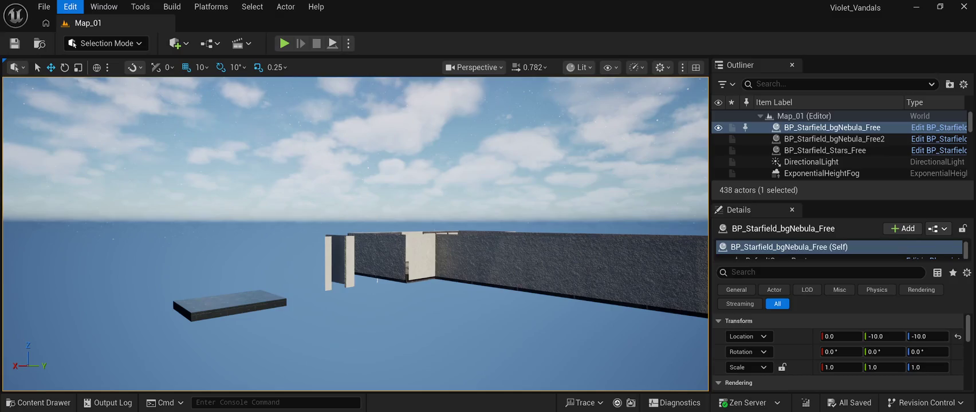
key("ctrl+a")
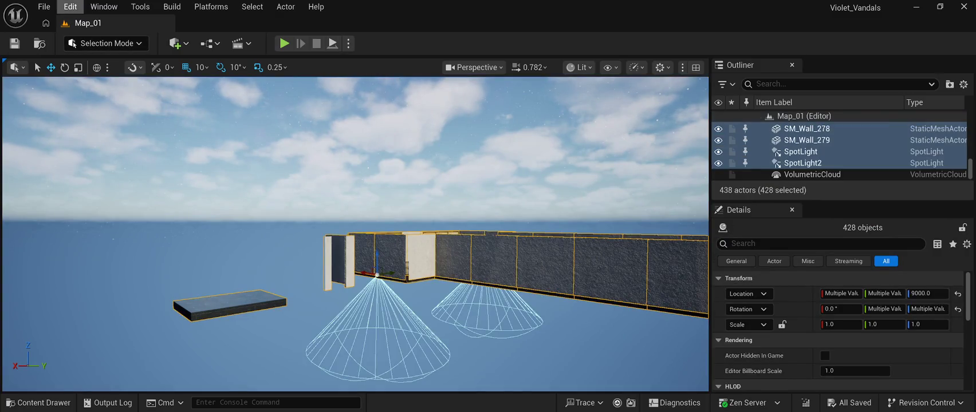
key("Delete")
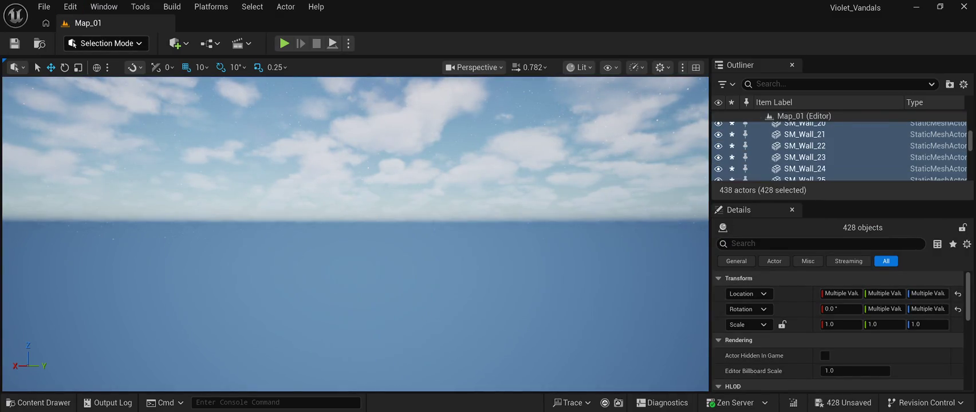
- Raise the camera speed to 5.3 and fly the camera level with the raised corridor
mouse_move(355, 229)
left_mouse_down()
mouse_move(366, 252)
mouse_move(469, 280)
left_mouse_up()
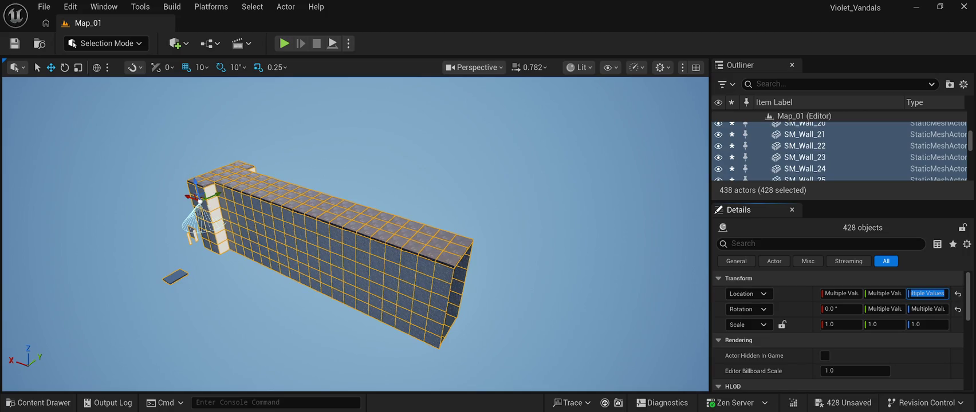
left_click_drag(355, 229, 333, 206)
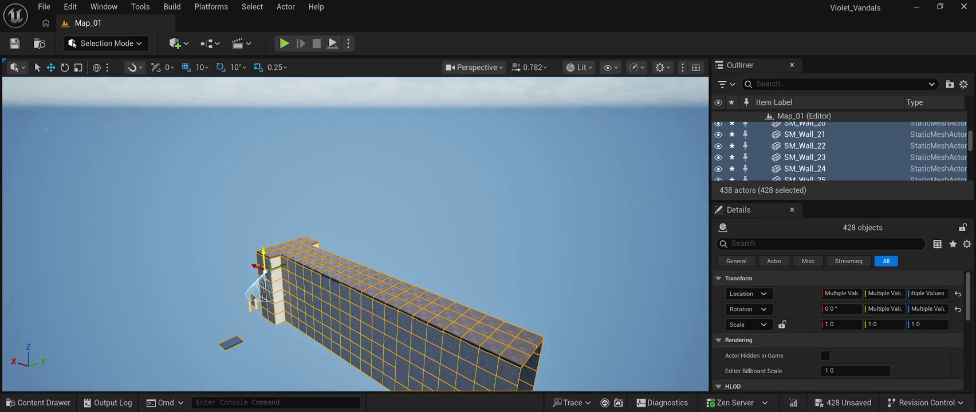
mouse_move(321, 269)
left_mouse_down()
mouse_move(313, 330)
mouse_move(315, 278)
mouse_move(315, 312)
left_mouse_up()
scroll(315, 281, "up", 2)
scroll(315, 278, "up", 3)
key("s")
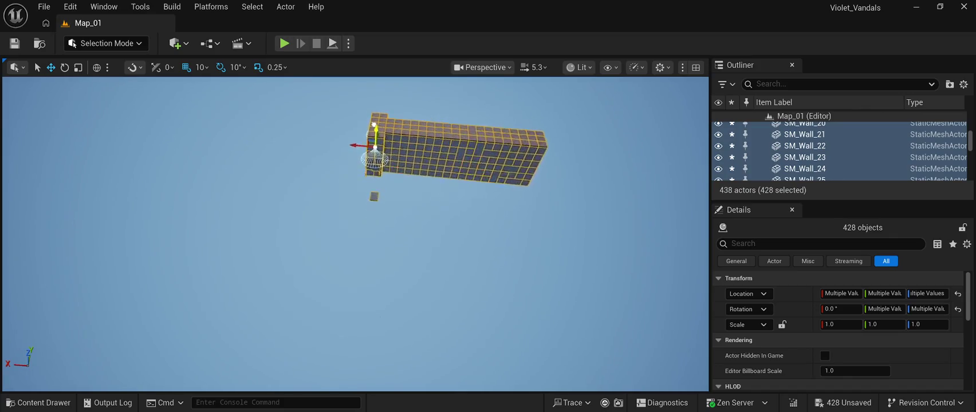
key("q")
key("e")
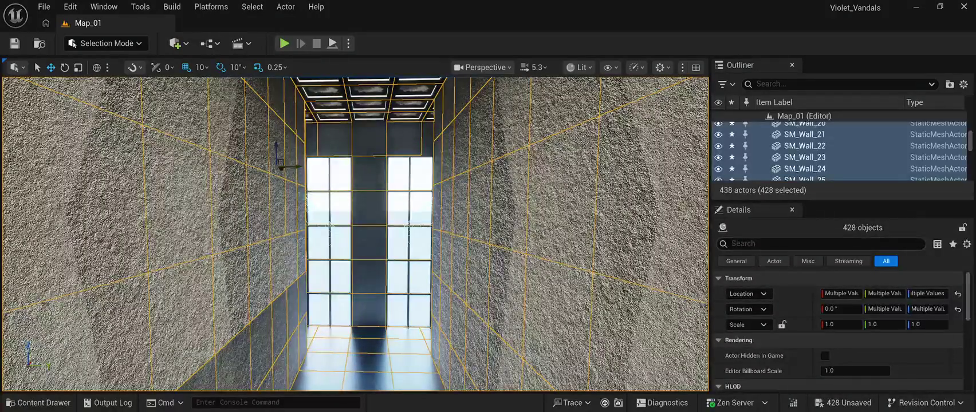
- Sort the Outliner by label descending, play the level, and select SM_Huge_Window_3 and BP_Starfield_bgNebula_Free2
left_click(805, 157)
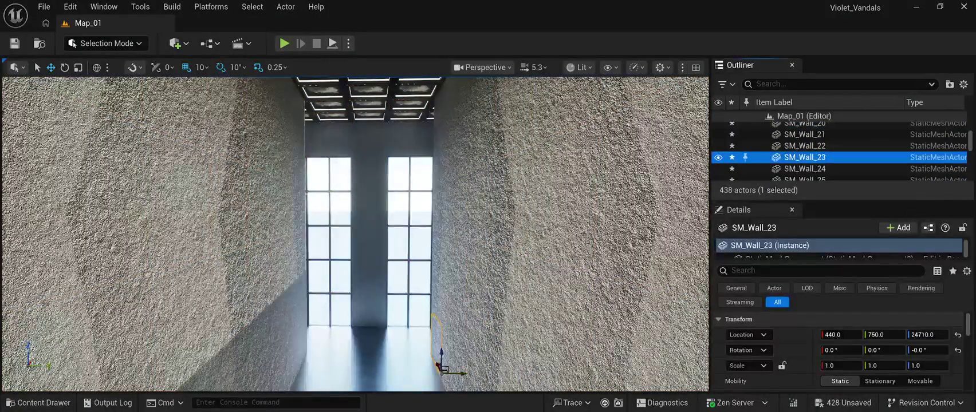
left_click(774, 102)
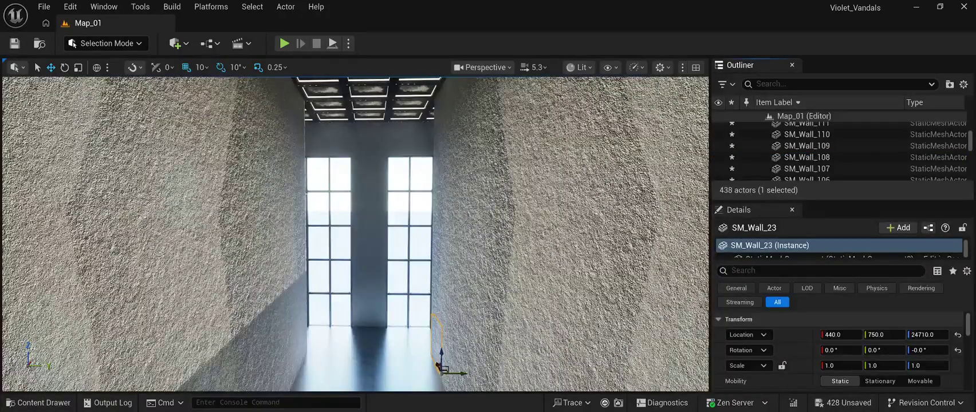
key("alt+p")
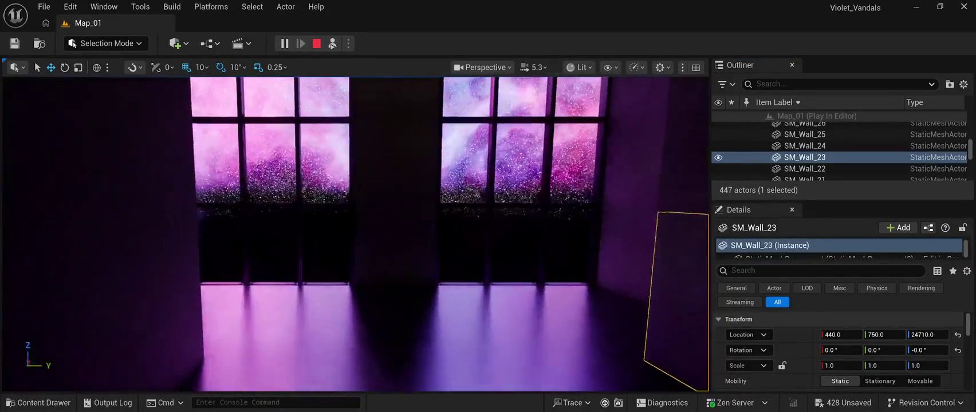
left_click(470, 195)
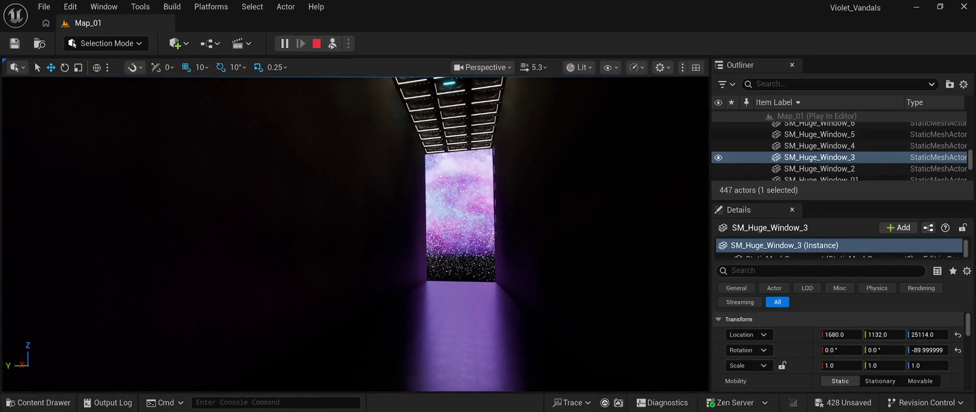
left_click(460, 218)
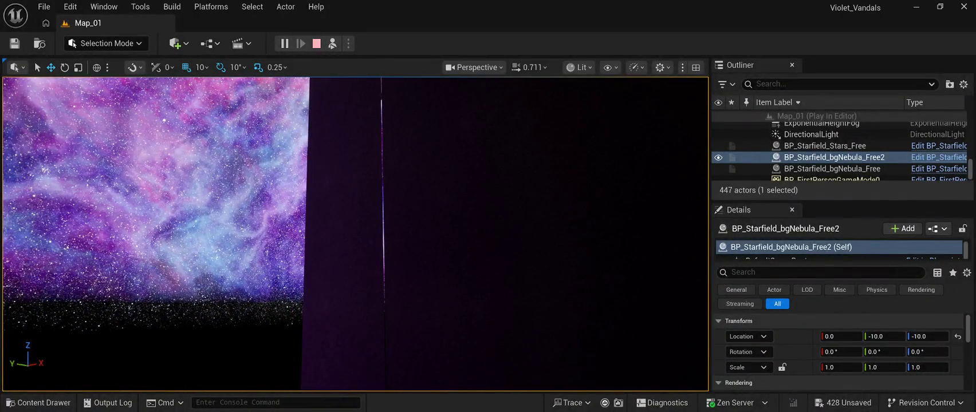
- Stop playing and nudge SM_Wall_276 into place at Location X -6357
key("Escape")
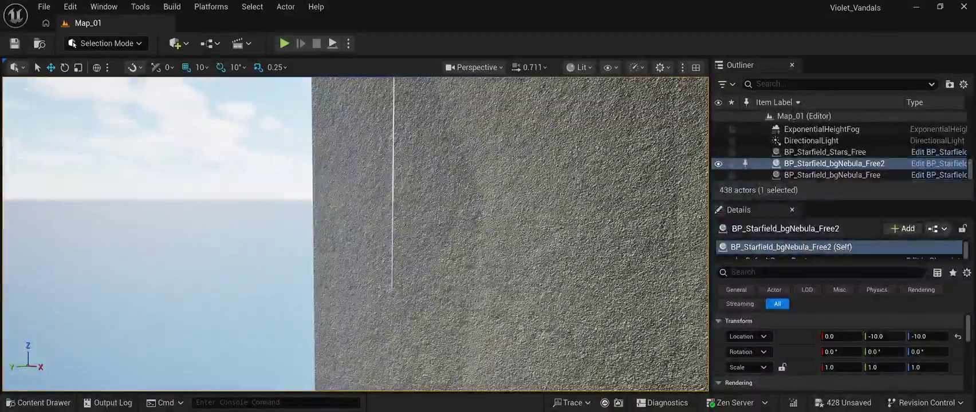
left_click(355, 212)
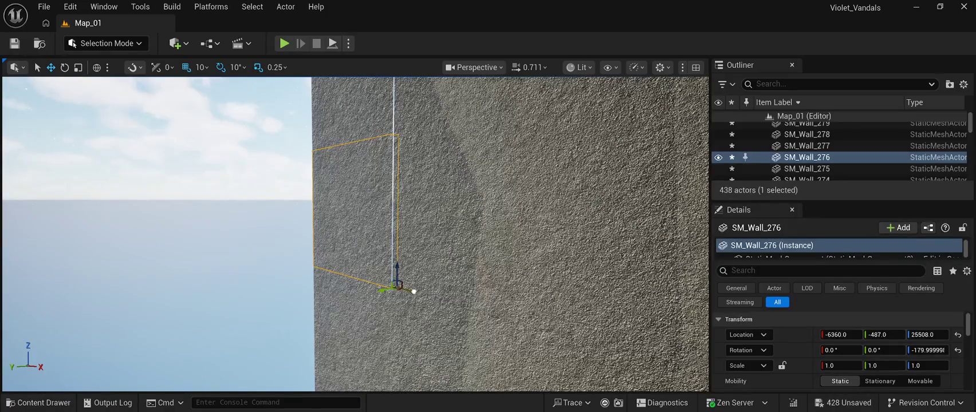
mouse_move(414, 292)
left_mouse_down()
mouse_move(315, 269)
mouse_move(344, 268)
mouse_move(301, 269)
mouse_move(315, 269)
left_mouse_up()
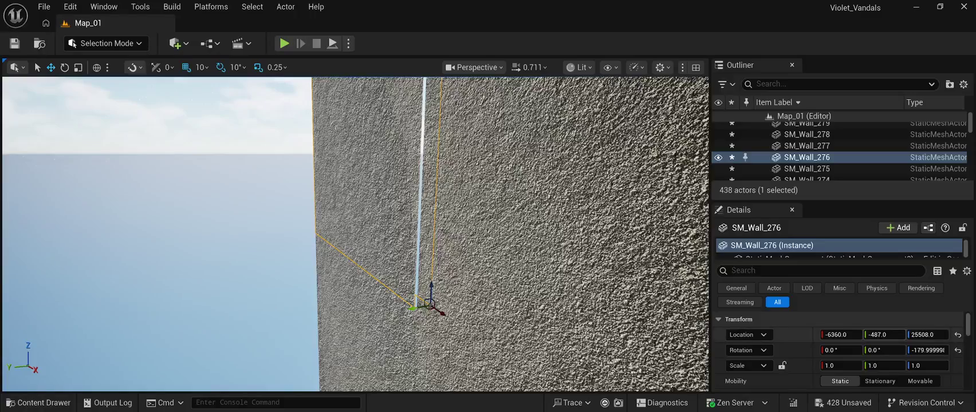
left_click_drag(885, 335, 876, 335)
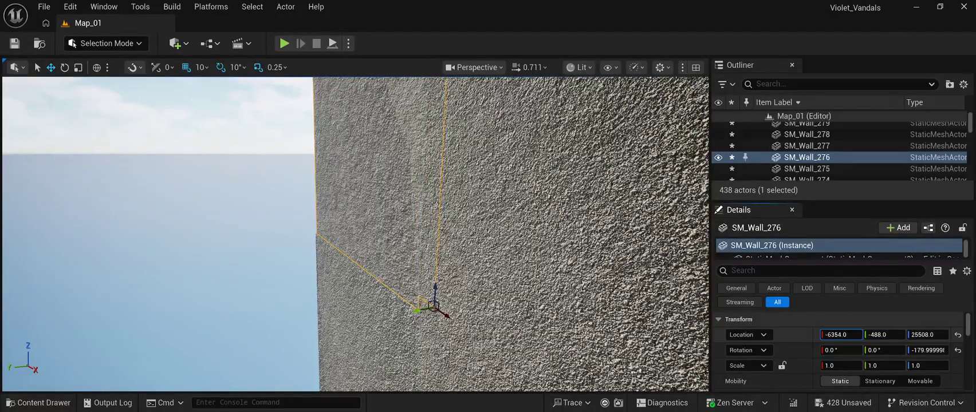
left_click_drag(840, 335, 843, 335)
left_click_drag(355, 229, 415, 229)
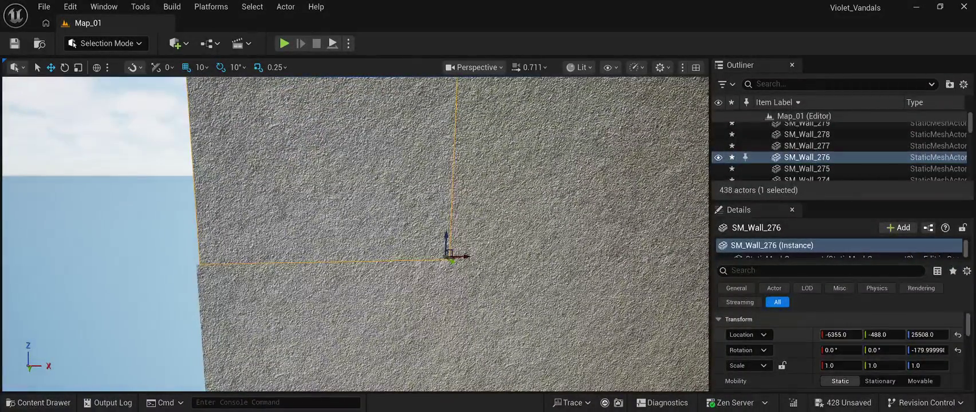
left_click_drag(840, 334, 838, 334)
mouse_move(415, 229)
left_mouse_down()
mouse_move(396, 220)
mouse_move(404, 183)
mouse_move(407, 192)
left_mouse_up()
- Nudge SM_Wall_277 along X and lower it one unit to close its seam
left_click(401, 229)
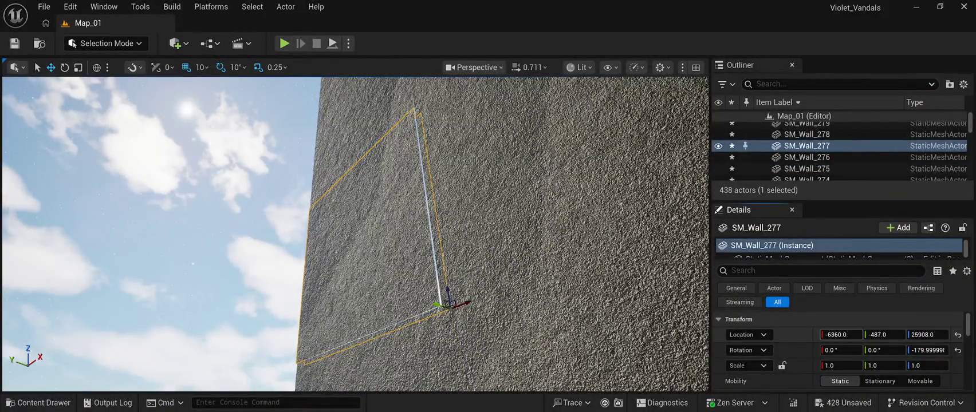
left_click_drag(840, 335, 842, 335)
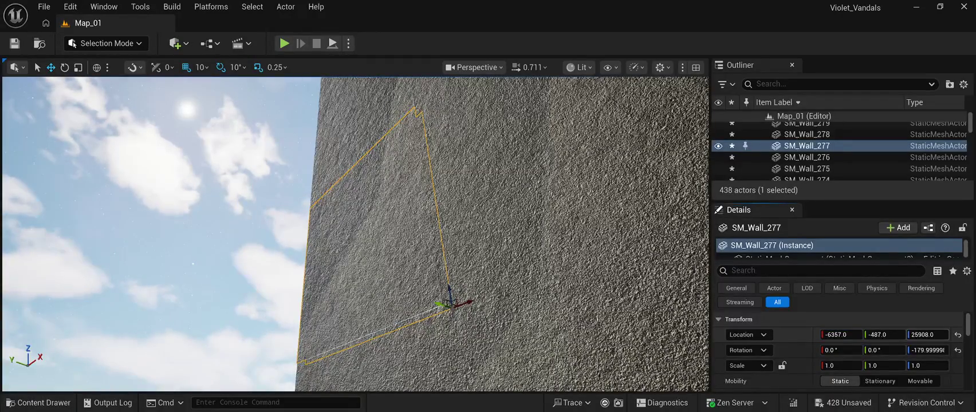
left_click_drag(928, 335, 926, 335)
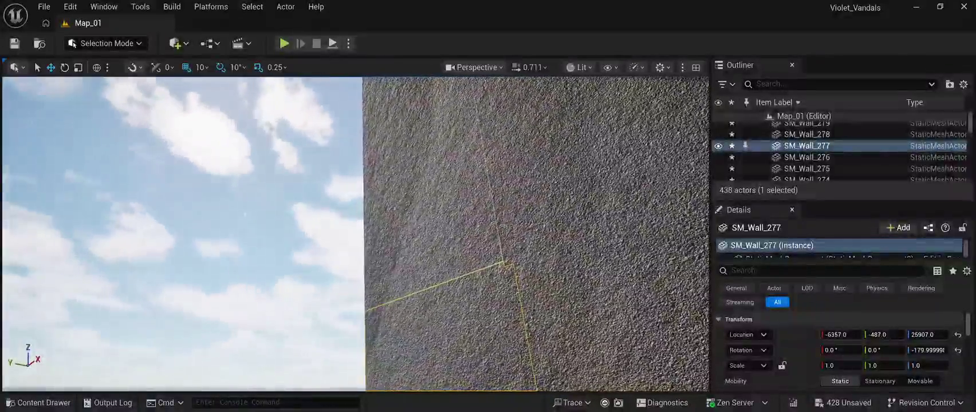
- Move SM_Wall_278 to X -6355 and set its Z location to 26307
left_click(807, 134)
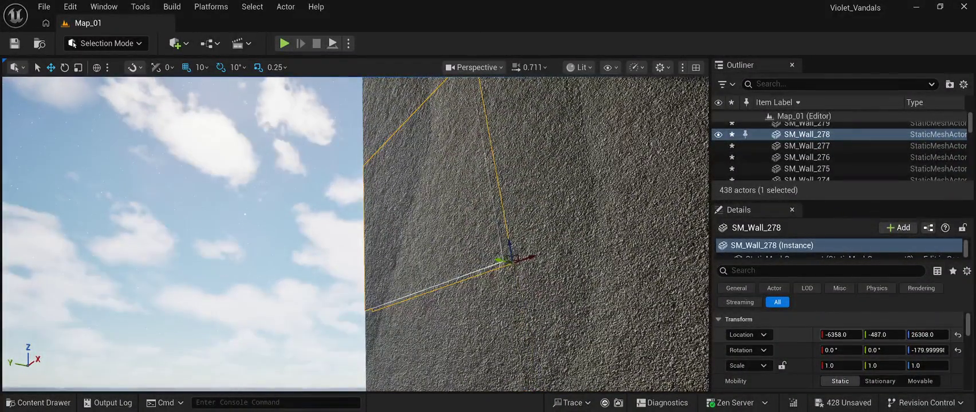
left_click_drag(841, 335, 843, 335)
left_click(922, 334)
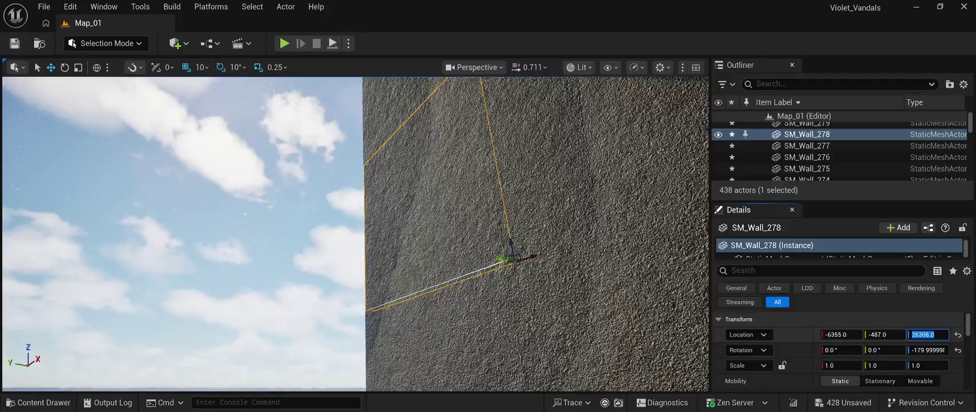
type("26311")
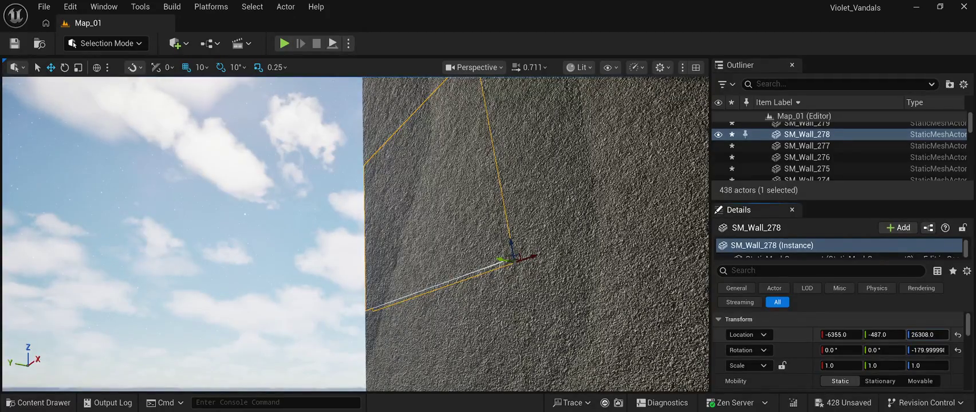
key("Return")
type("26307")
key("Return")
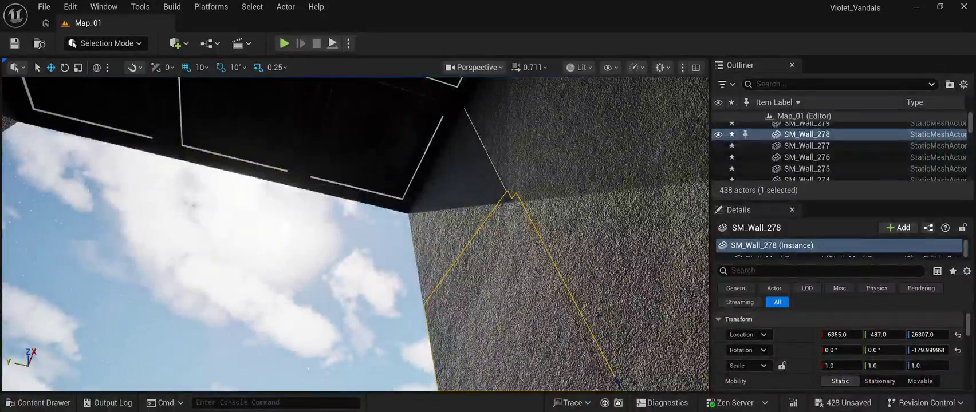
- Nudge SM_Wall_279 to -6357, -487, 26709, lowering it one unit
left_click(487, 172)
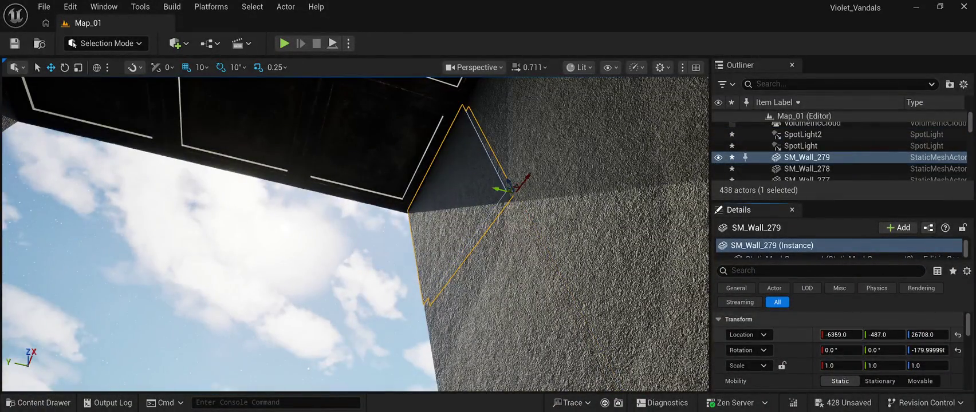
left_click_drag(839, 334, 842, 334)
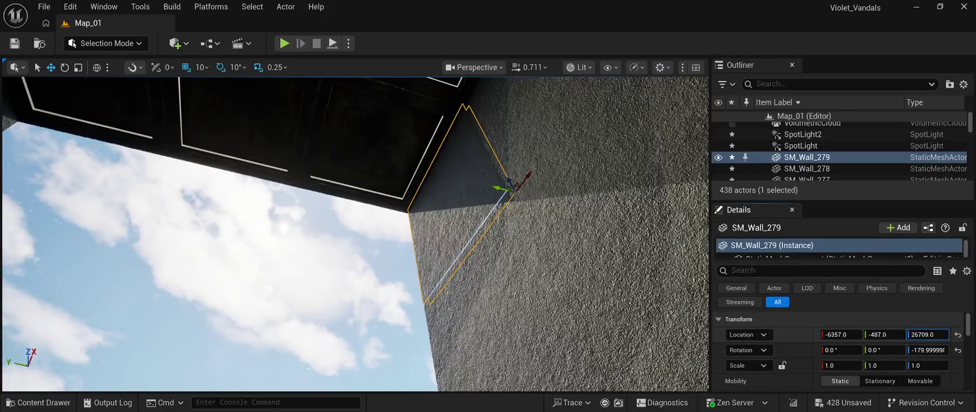
left_click_drag(928, 335, 927, 334)
left_click(229, 257)
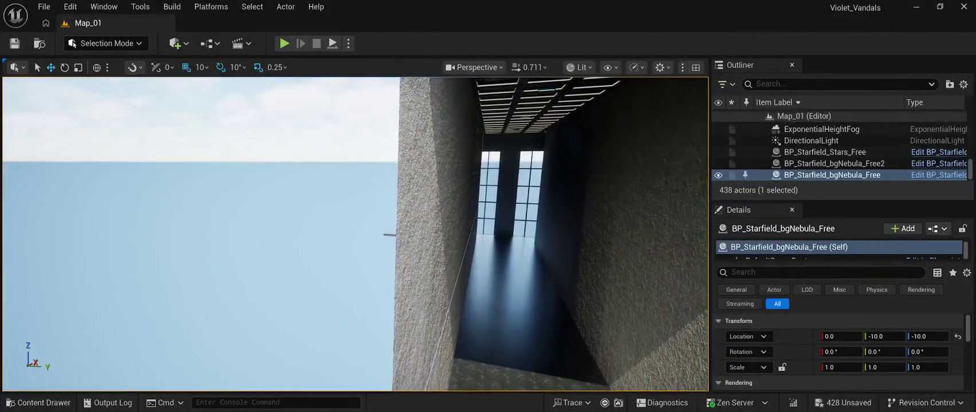
- Select seven wall pieces including SM_Wall_276, 277, 189, 187 and 184, and shift them slightly along Y
left_click(424, 338)
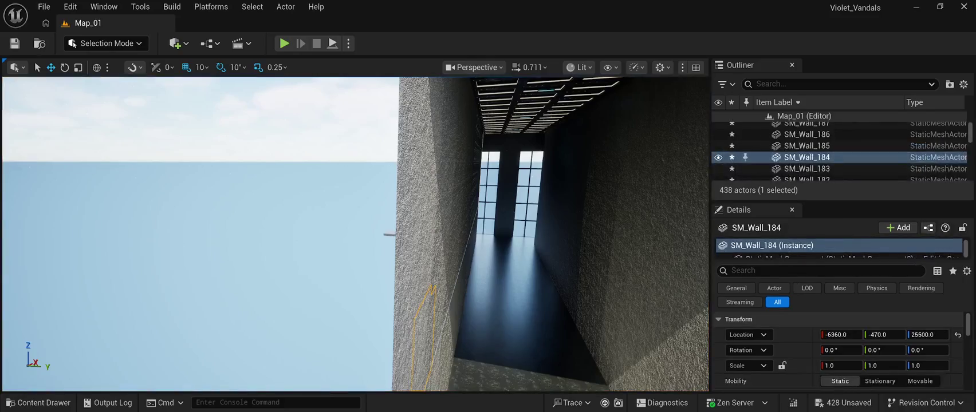
left_click(420, 355)
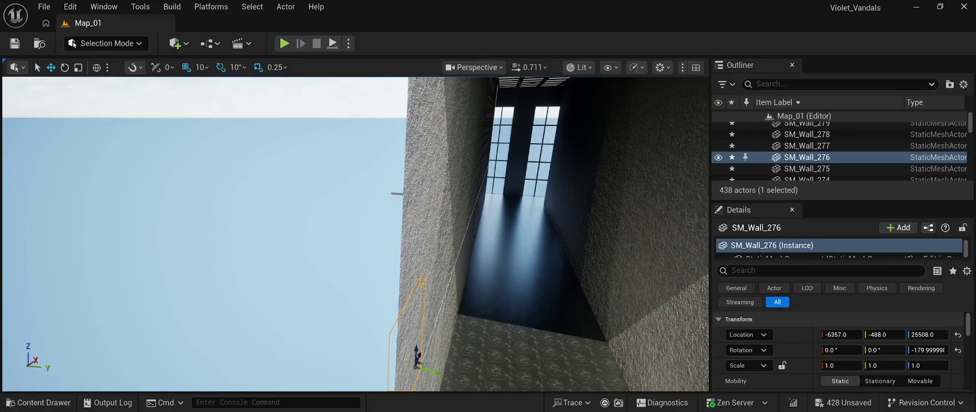
left_click(423, 252, "ctrl")
left_click(431, 150, "ctrl")
left_click(450, 154, "ctrl")
left_click(434, 164, "ctrl")
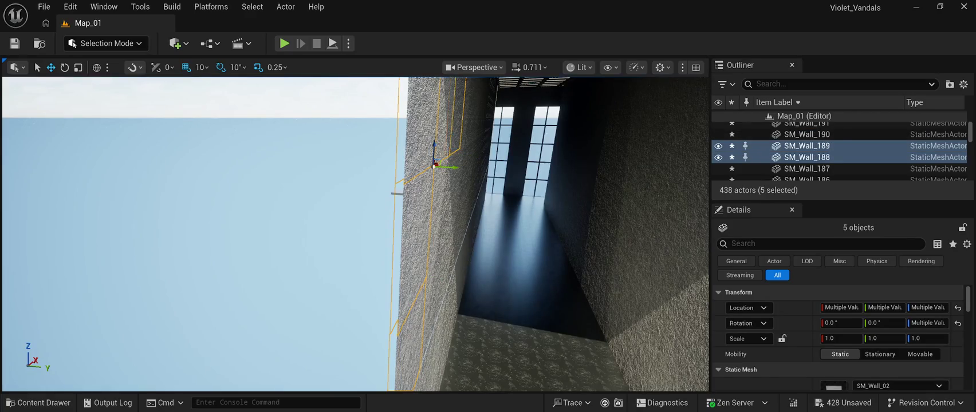
left_click(429, 268, "ctrl")
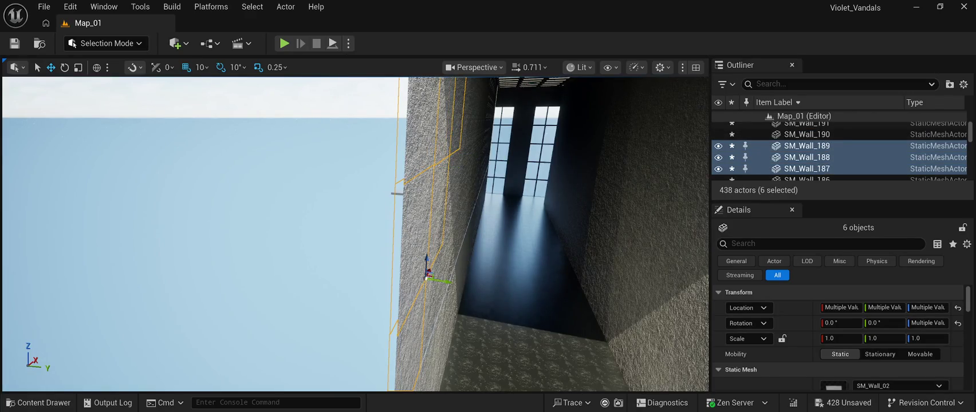
left_click(422, 362, "ctrl")
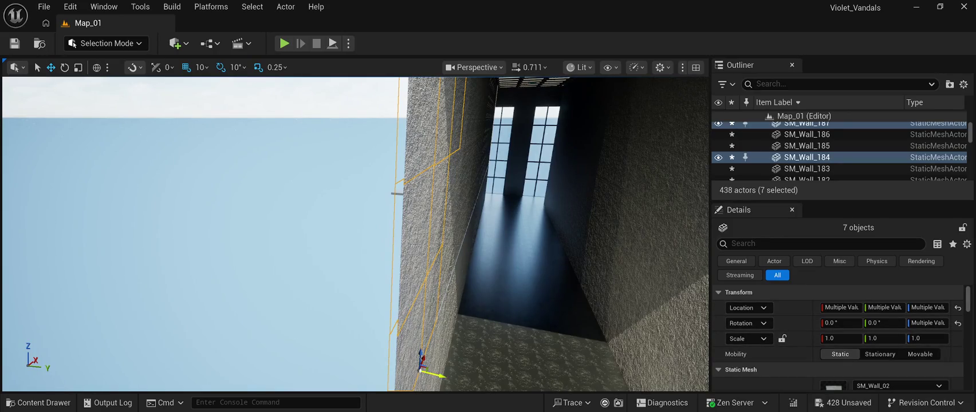
mouse_move(441, 375)
left_mouse_down()
mouse_move(424, 361)
mouse_move(420, 375)
mouse_move(399, 327)
mouse_move(366, 326)
mouse_move(462, 291)
mouse_move(423, 223)
mouse_move(448, 213)
mouse_move(492, 266)
mouse_move(450, 266)
mouse_move(483, 267)
left_mouse_up()
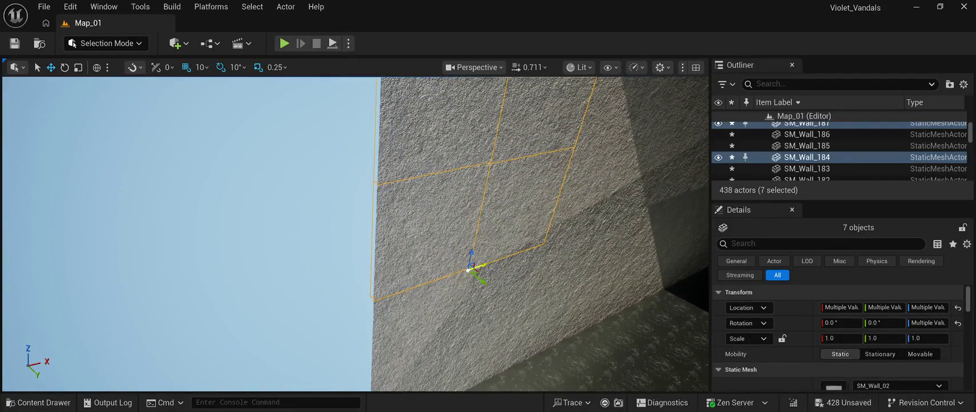
left_click(320, 241)
mouse_move(321, 241)
left_mouse_down()
mouse_move(344, 195)
mouse_move(298, 166)
mouse_move(339, 163)
left_mouse_up()
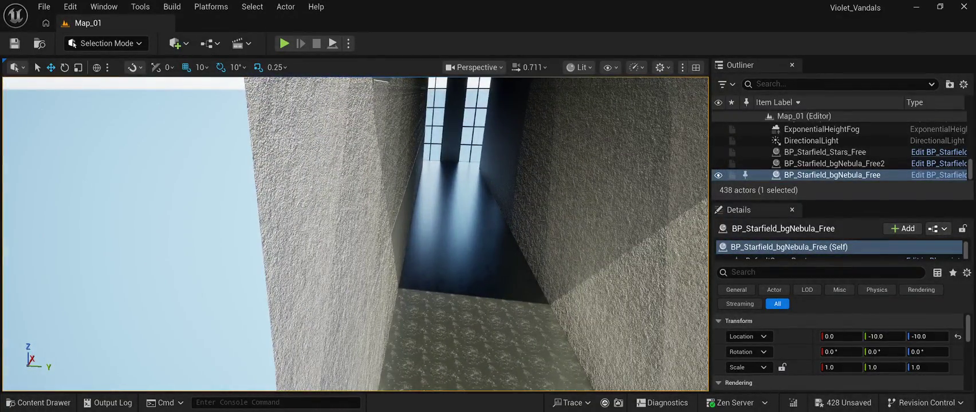
- Move SM_Wall_185 to Y -460 and X -5970
left_click(353, 298)
left_click(376, 246)
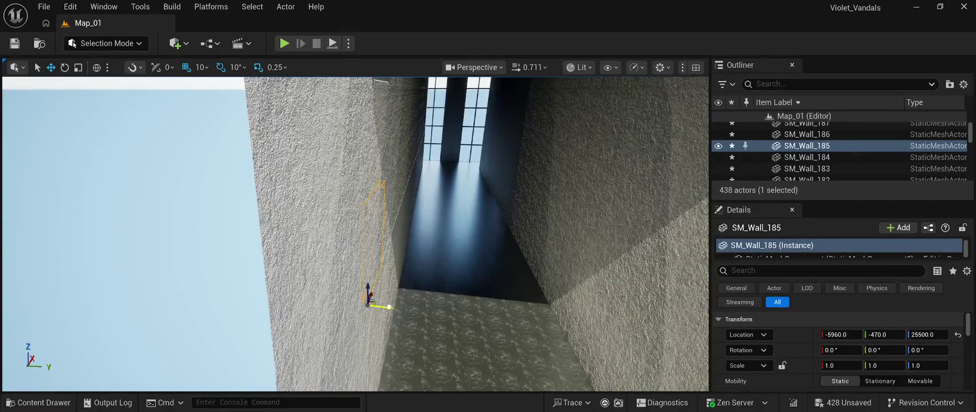
left_click_drag(389, 307, 392, 307)
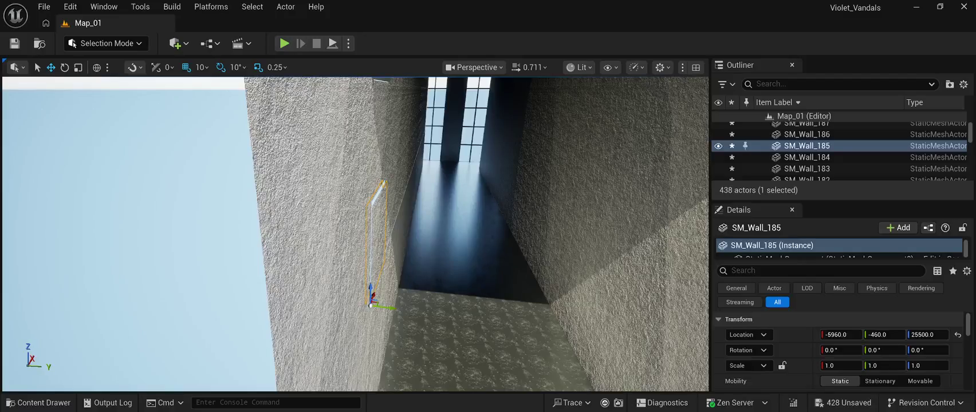
left_click_drag(373, 296, 287, 273)
left_click(172, 229)
left_click_drag(356, 229, 355, 304)
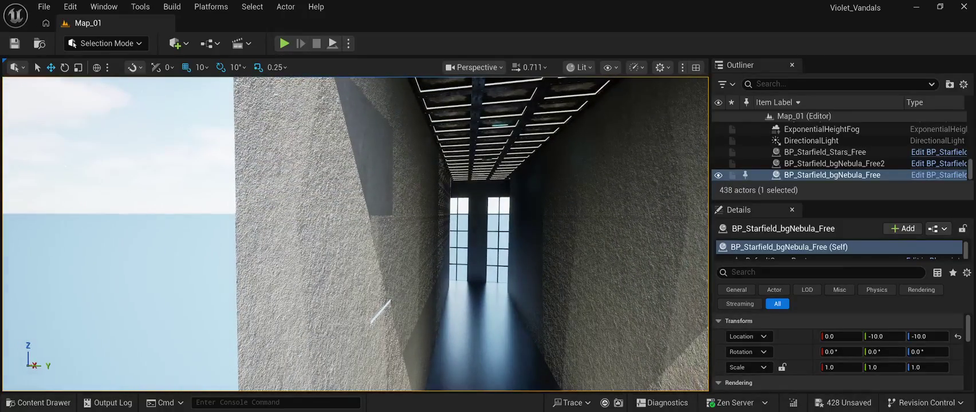
- Close the gap at SM_Wall_186 and shift SM_Wall_188 to Y -450
left_click(378, 269)
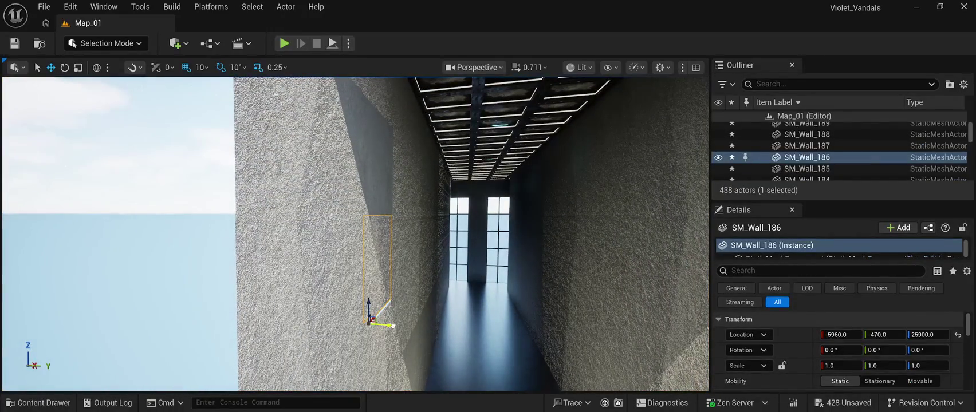
left_click_drag(395, 326, 387, 328)
scroll(355, 233, "up", 3)
left_click(363, 218)
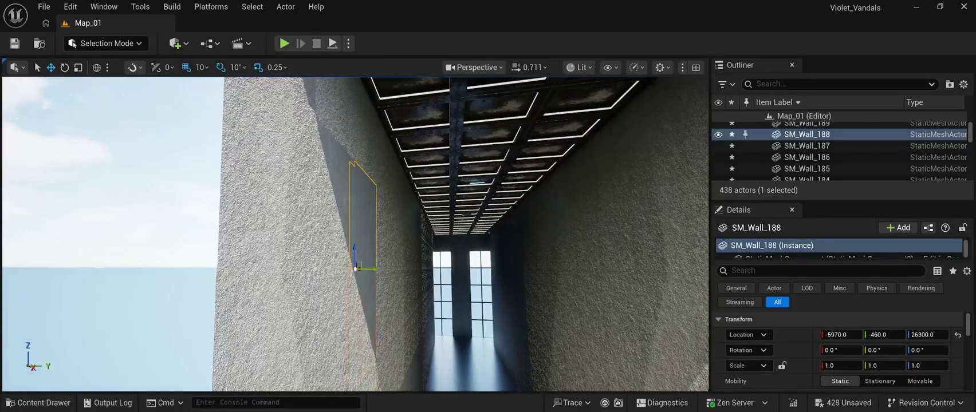
mouse_move(371, 269)
left_mouse_down()
mouse_move(367, 218)
mouse_move(366, 255)
mouse_move(349, 258)
mouse_move(343, 235)
mouse_move(361, 255)
left_mouse_up()
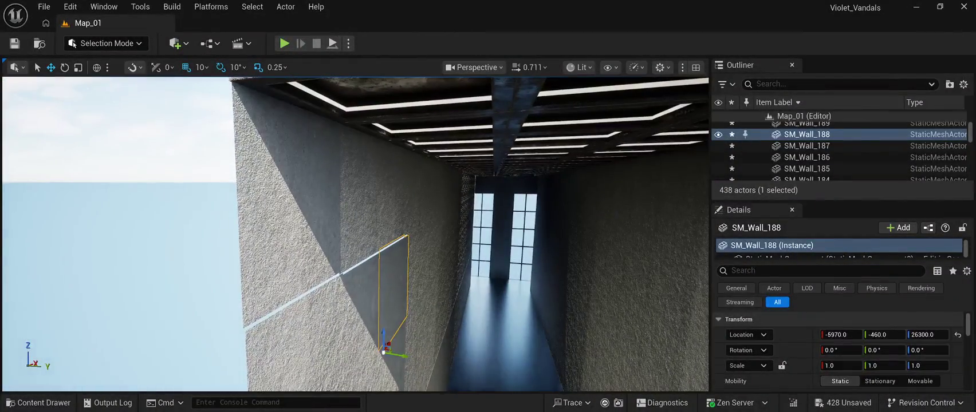
- Shift SM_Wall_279 10 units along X and Y, and SM_Wall_191 10 units along Y
left_click(286, 189)
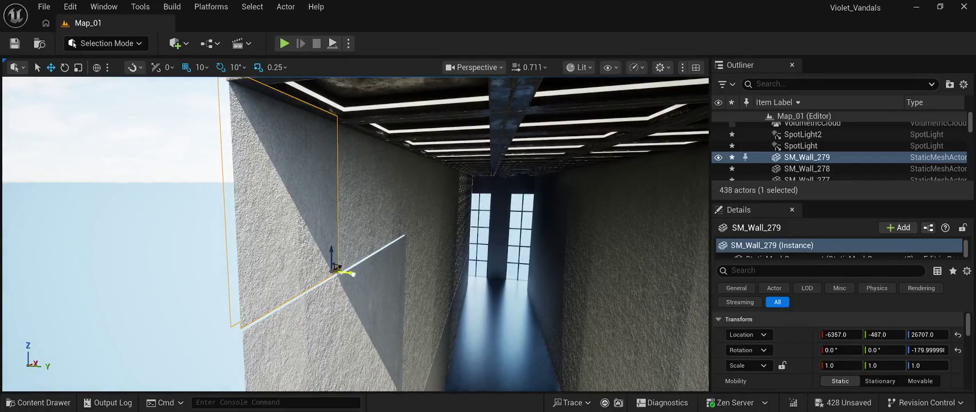
left_click_drag(351, 274, 355, 275)
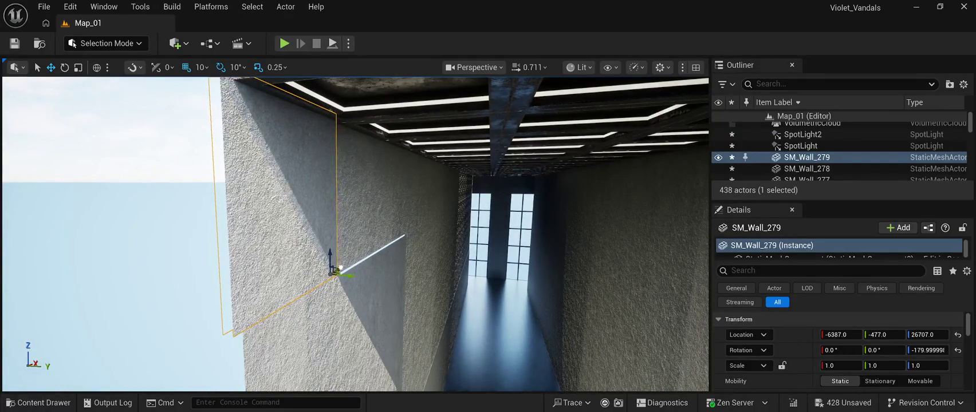
left_click_drag(342, 267, 338, 270)
left_click(343, 264)
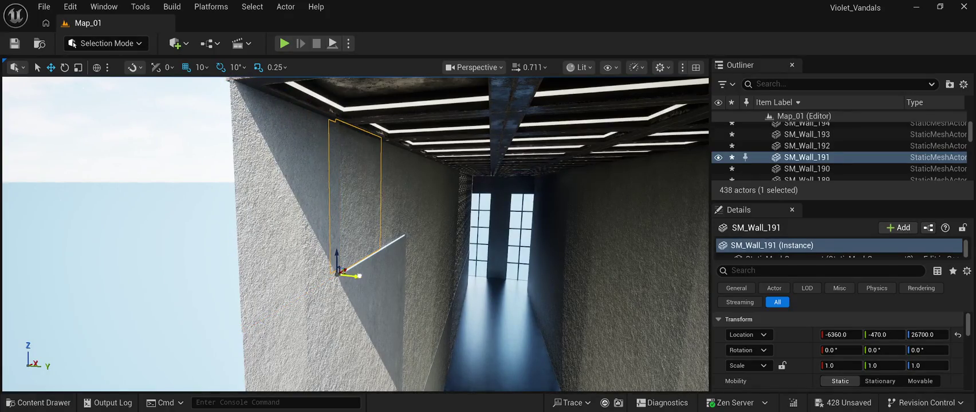
left_click_drag(356, 275, 359, 276)
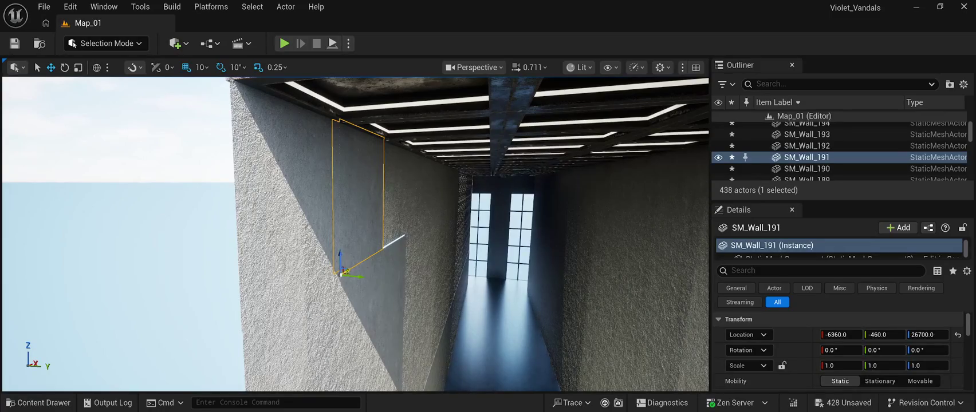
key("f")
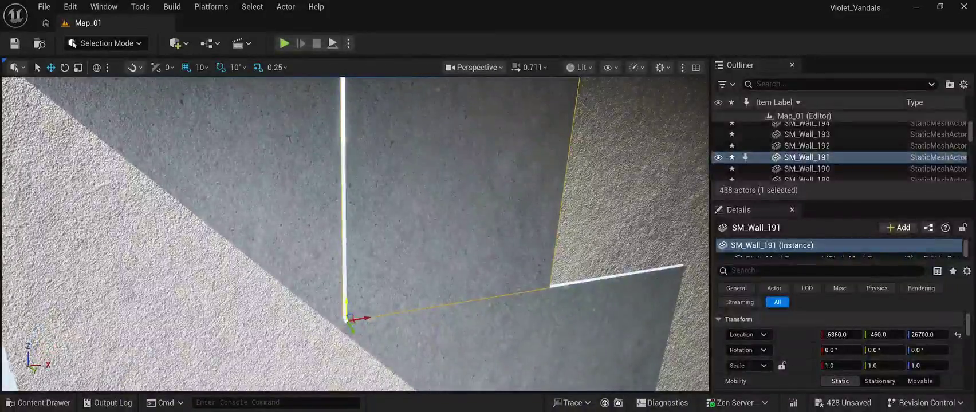
- Shift SM_Wall_191 to X -6370, then toggle grid snap and enable surface snapping
left_click_drag(361, 319, 354, 318)
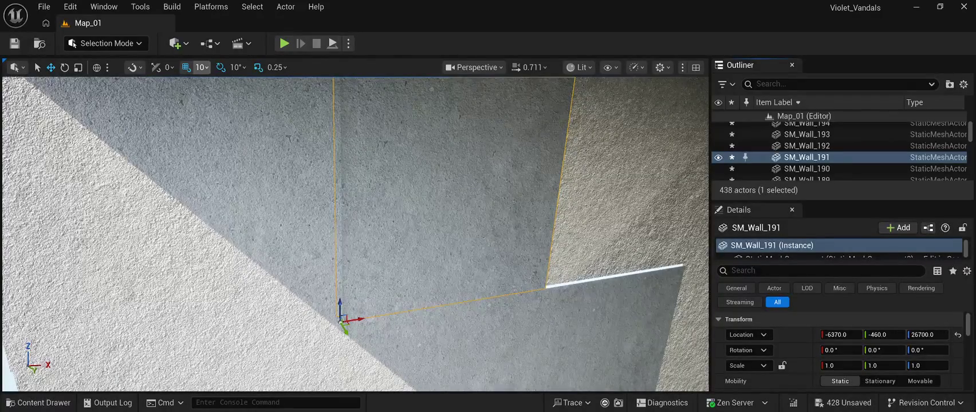
left_click(186, 67)
left_click(186, 67)
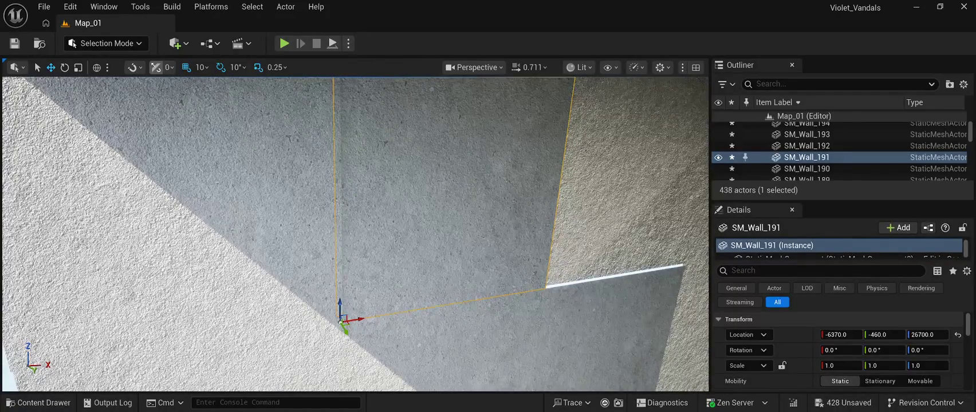
left_click(156, 67)
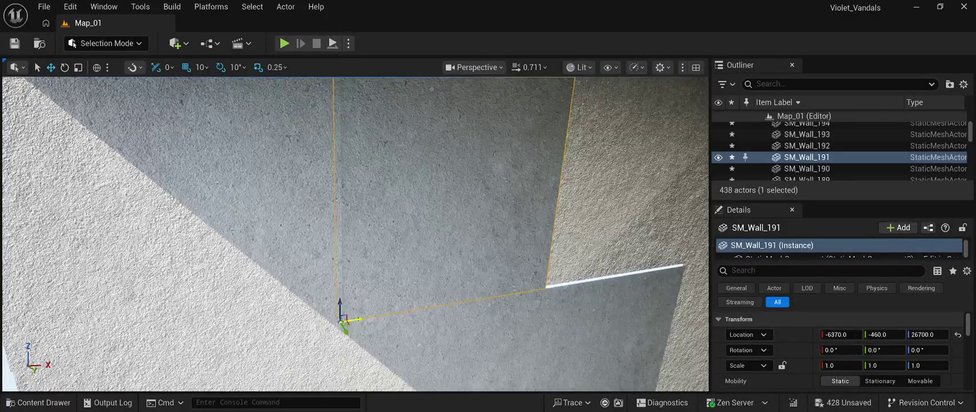
key("Left")
key("Down")
- Nudge SM_Wall_190 10 units along Y, then shift SM_Wall_191 10 units along X, undoing a stray move
key("f")
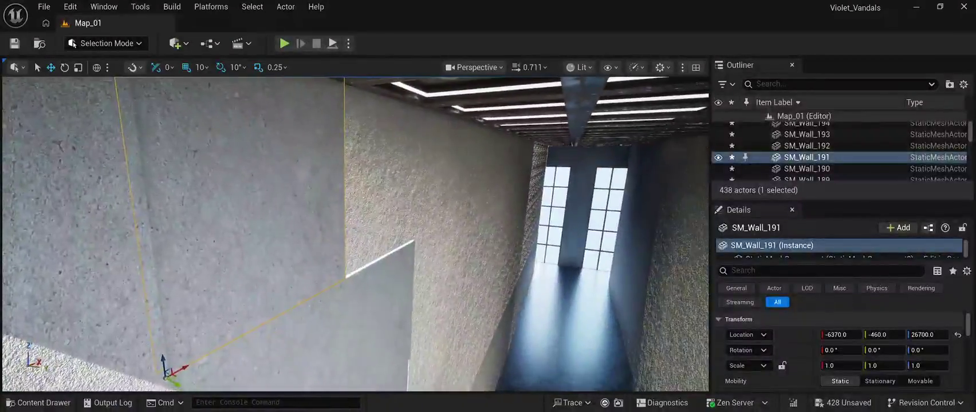
left_click_drag(360, 279, 353, 275)
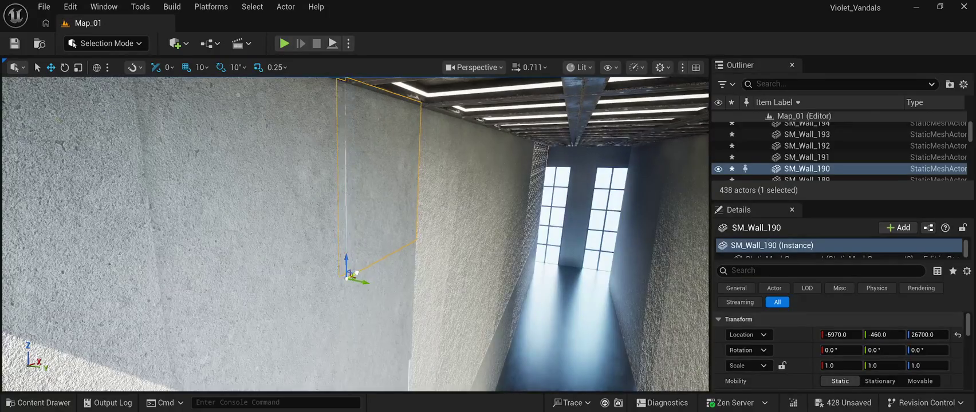
key("f")
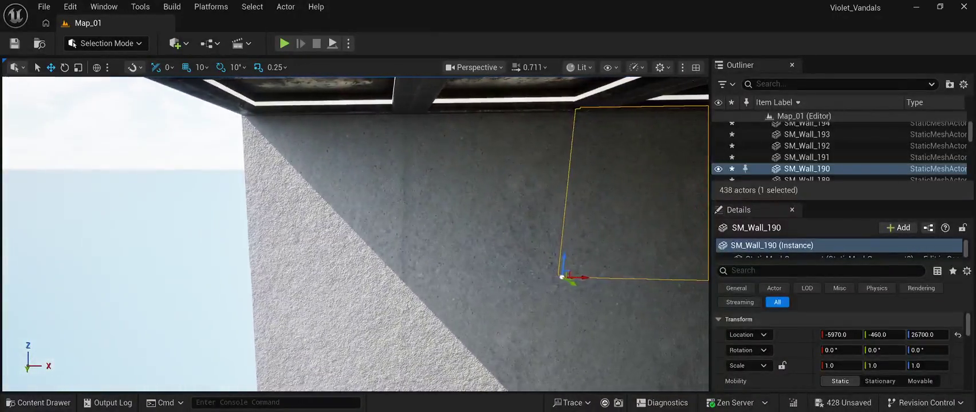
left_click(487, 189)
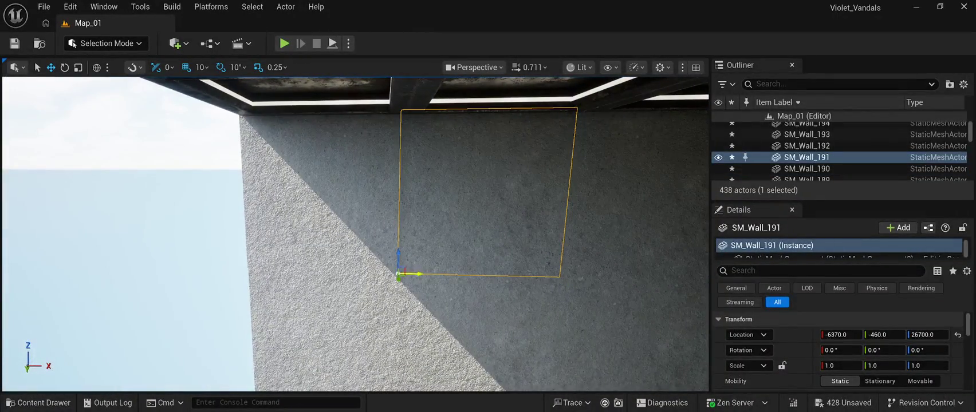
left_click_drag(399, 277, 400, 278)
key("ctrl+z")
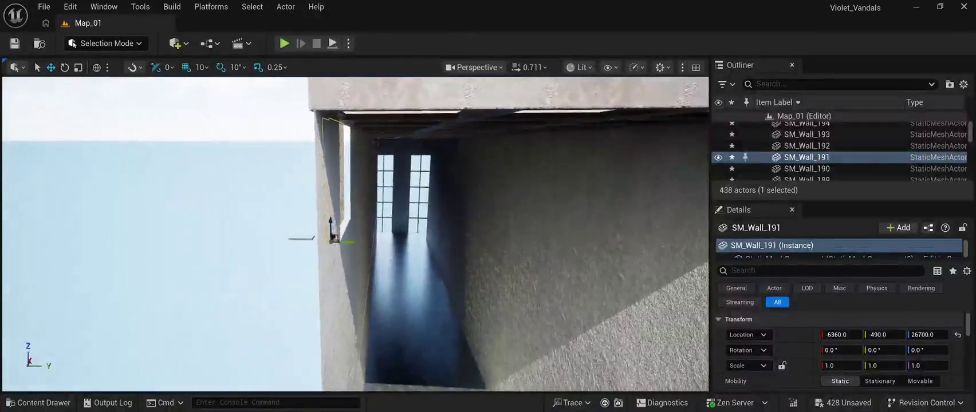
mouse_move(367, 243)
left_mouse_down()
mouse_move(377, 245)
mouse_move(335, 259)
left_mouse_up()
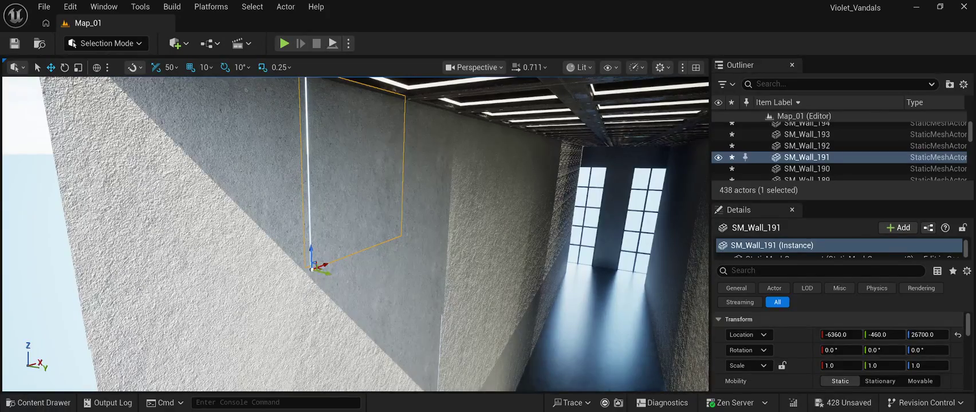
left_click_drag(327, 266, 324, 267)
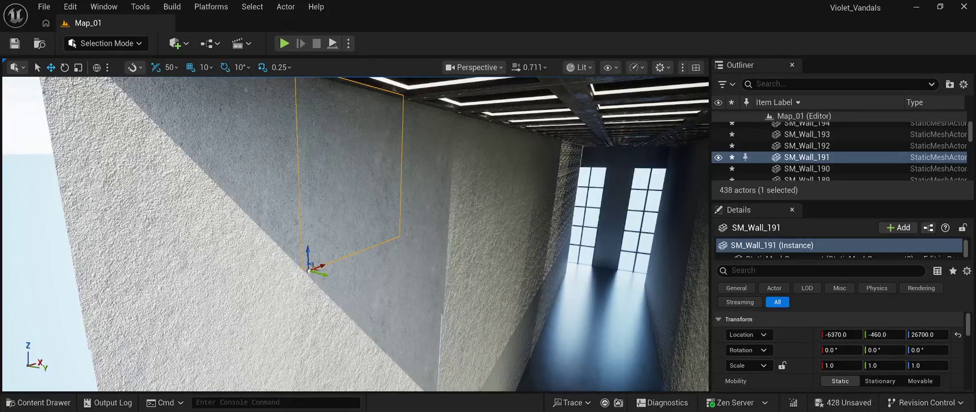
left_click(315, 267)
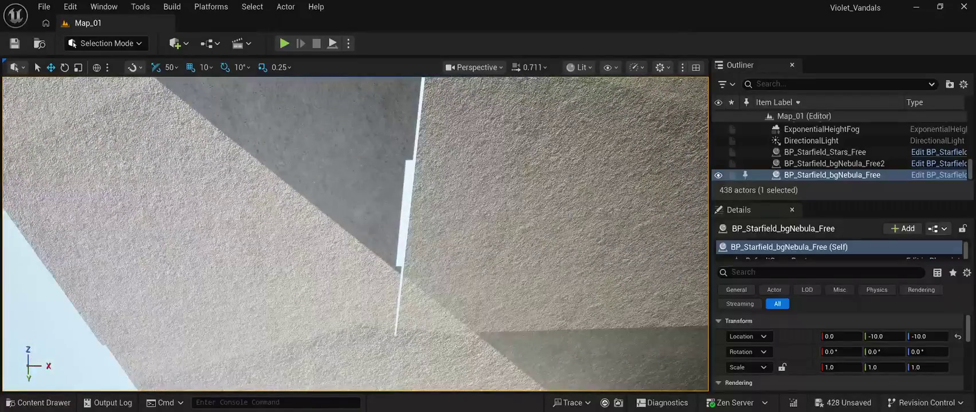
- Shift SM_Wall_185 and SM_Wall_276 each 10 units along X
left_click(344, 300)
left_click_drag(319, 340, 321, 340)
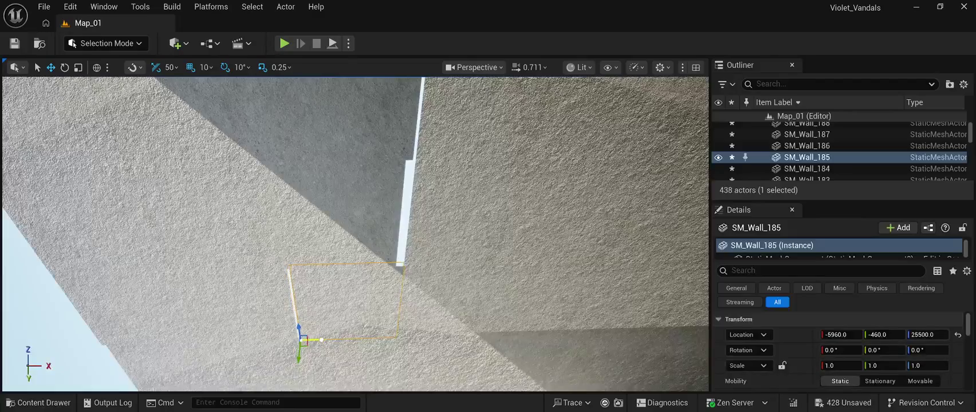
left_click(235, 304)
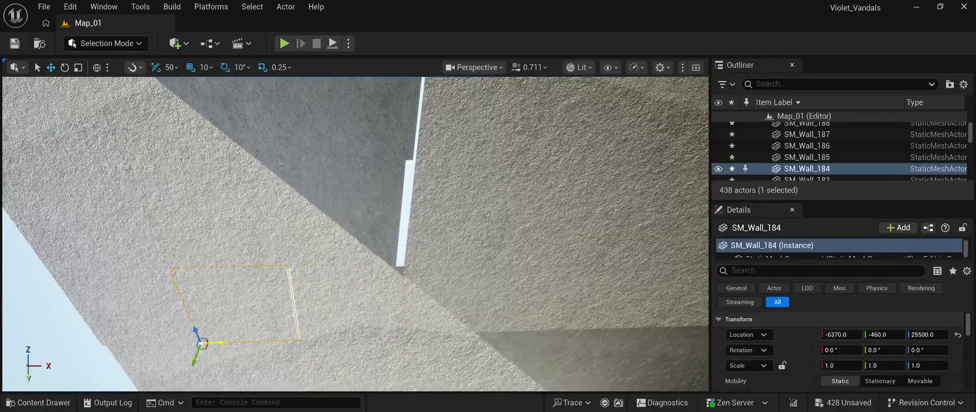
left_click(132, 303)
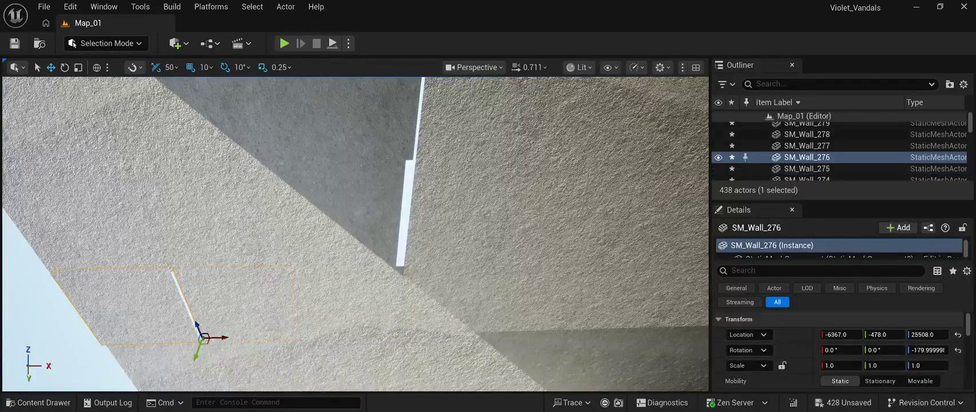
left_click_drag(225, 338, 298, 361)
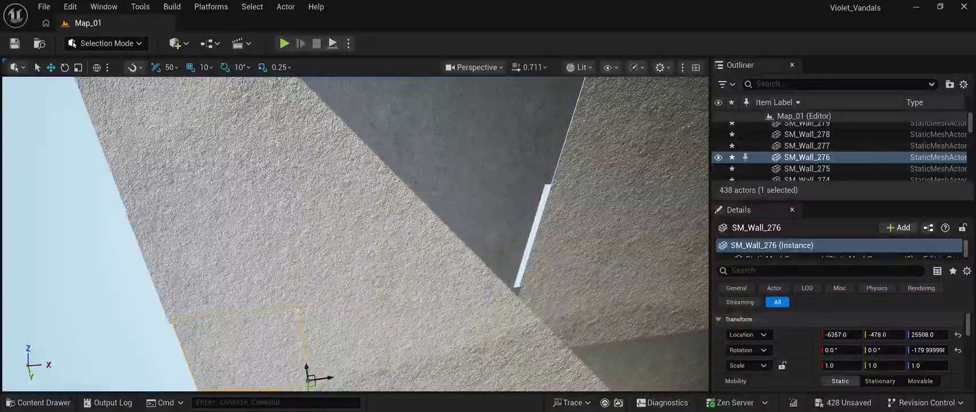
- Move SM_Wall_186 to X -5960 and raise the grid snap to 100
left_click(372, 241)
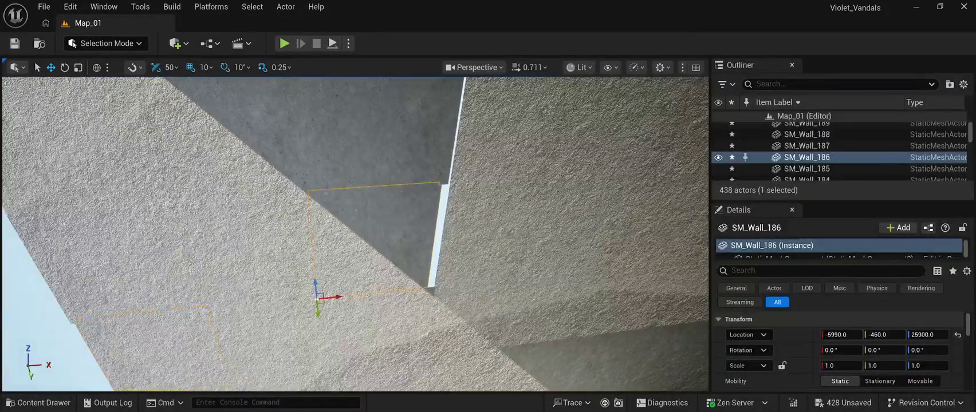
mouse_move(338, 297)
left_mouse_down()
mouse_move(436, 298)
mouse_move(390, 297)
mouse_move(424, 298)
mouse_move(407, 289)
left_mouse_up()
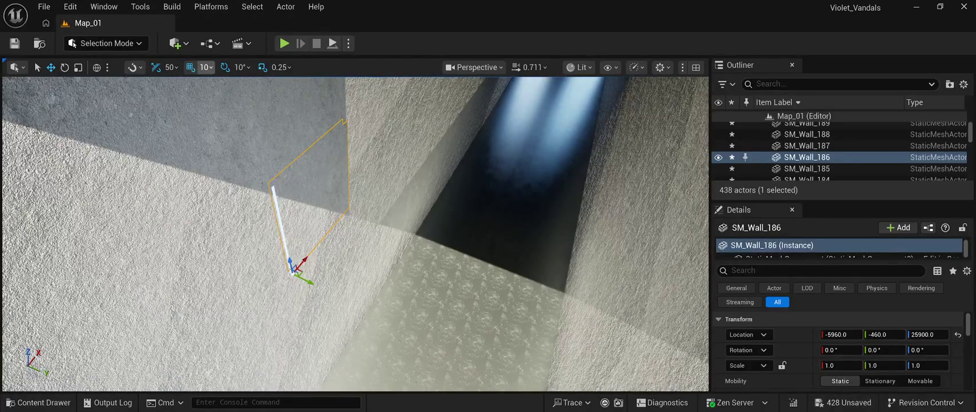
key("bracketright")
key("bracketright")
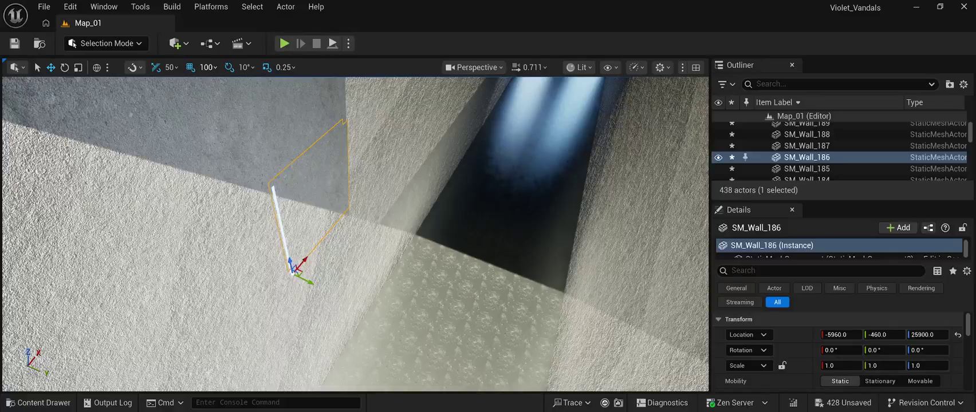
- Move SM_Wall_186 and SM_Wall_188 each 100 units along X
left_click(481, 270)
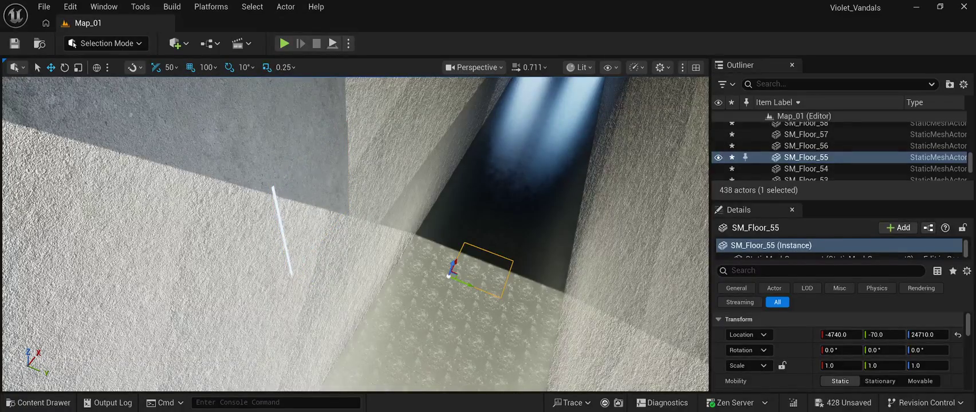
key("ctrl+z")
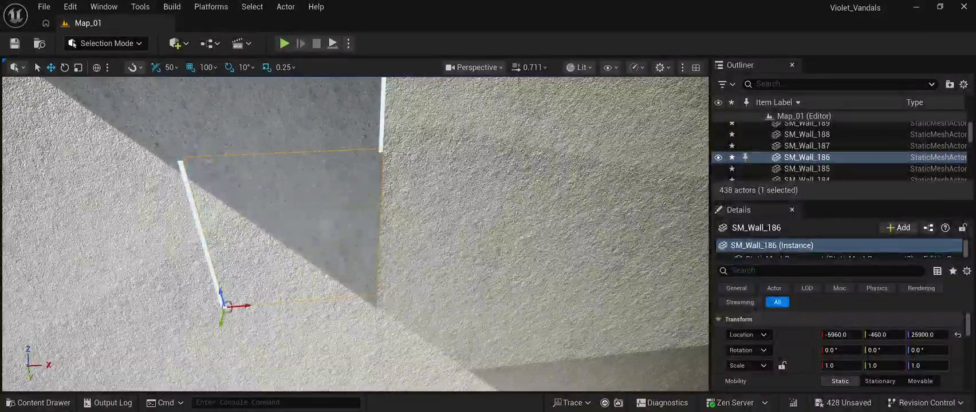
left_click_drag(247, 305, 228, 306)
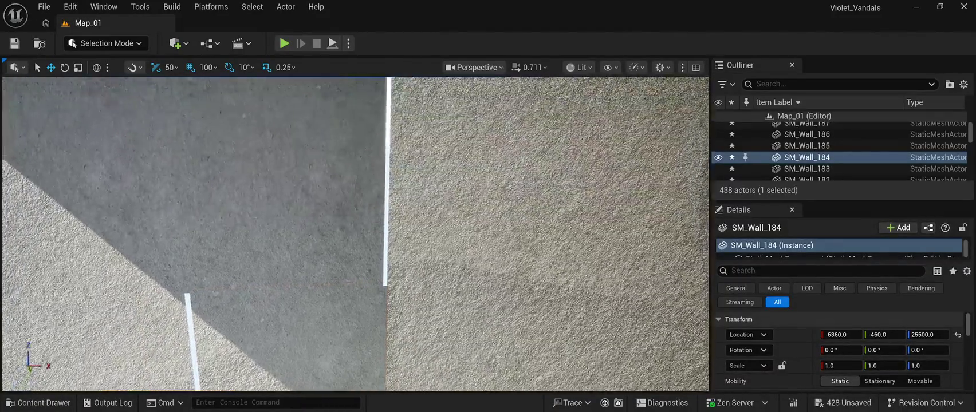
left_click(183, 293)
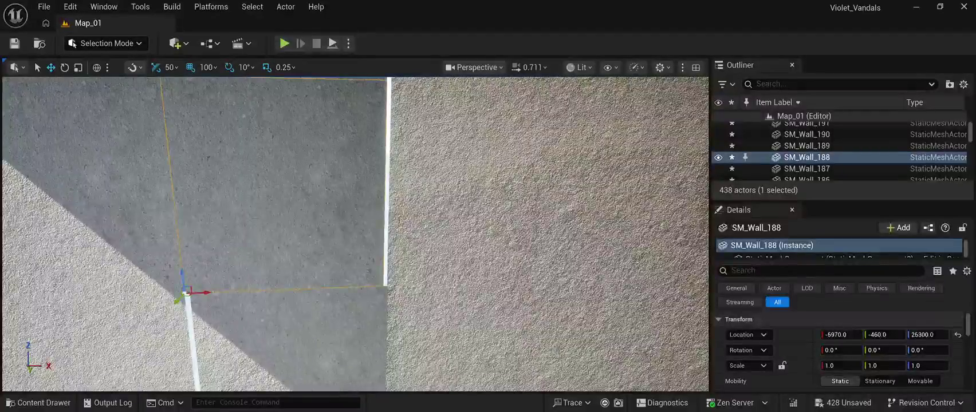
mouse_move(213, 293)
left_mouse_down()
mouse_move(239, 297)
mouse_move(186, 294)
left_mouse_up()
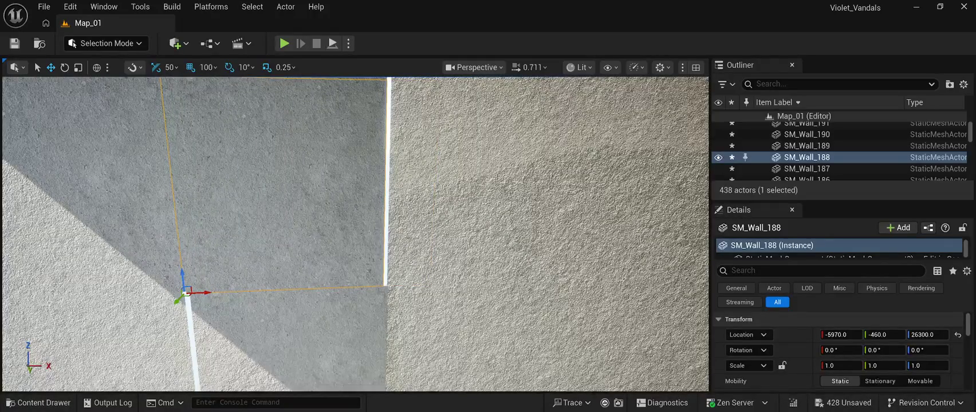
- Lower the grid snap to 10 and slide SM_Wall_188 10 units along X
key("bracketleft")
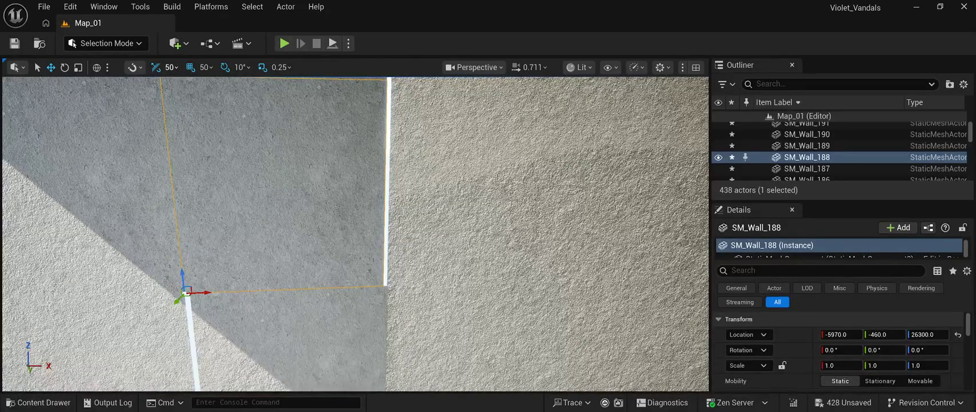
scroll(167, 67, "down", 3)
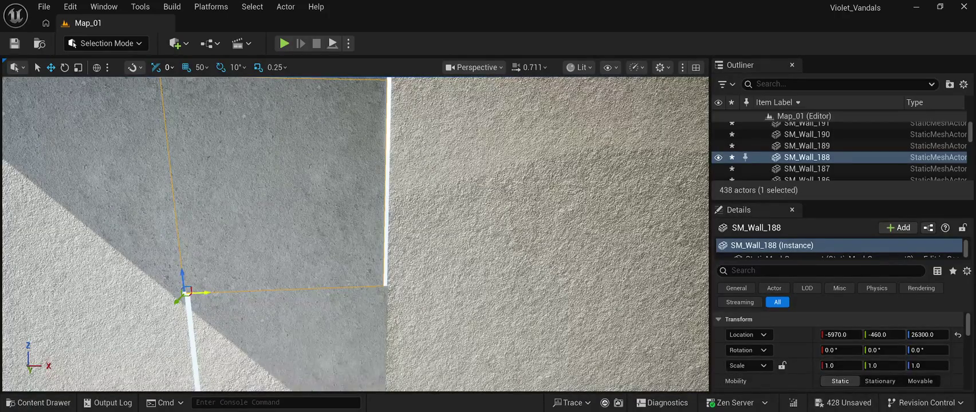
mouse_move(217, 294)
left_mouse_down()
mouse_move(240, 294)
mouse_move(218, 294)
left_mouse_up()
key("bracketleft")
left_click_drag(207, 292, 240, 292)
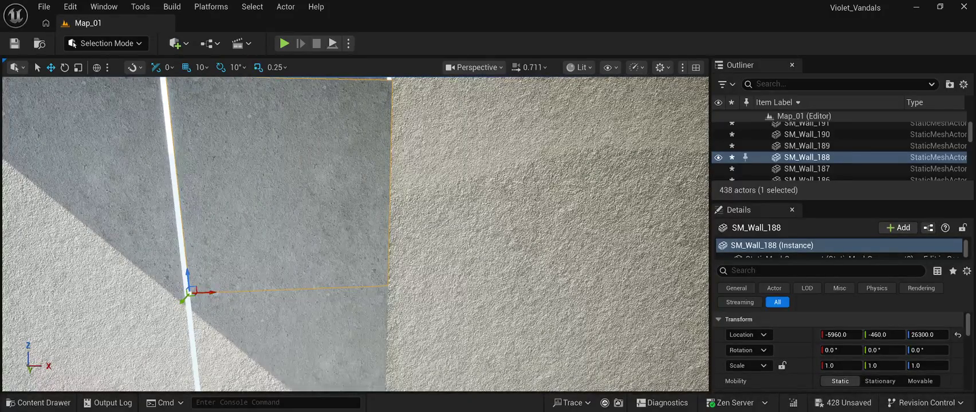
scroll(355, 235, "up", 2)
- Shift SM_Wall_190, SM_Wall_191 and SM_Wall_189 each 10 units along X
left_click(229, 229)
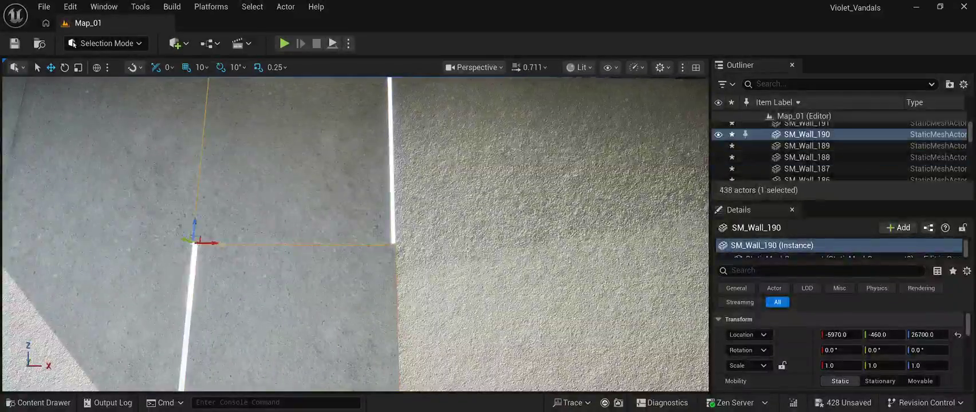
left_click_drag(216, 245, 226, 246)
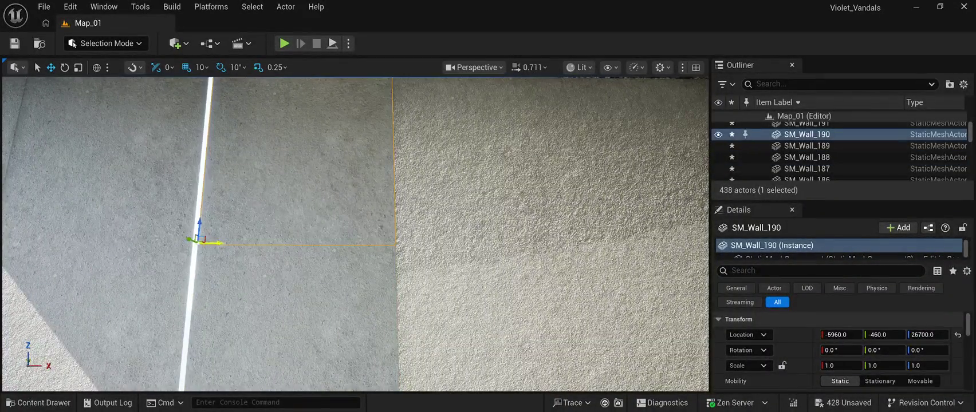
scroll(356, 235, "down", 3)
scroll(355, 235, "up", 3)
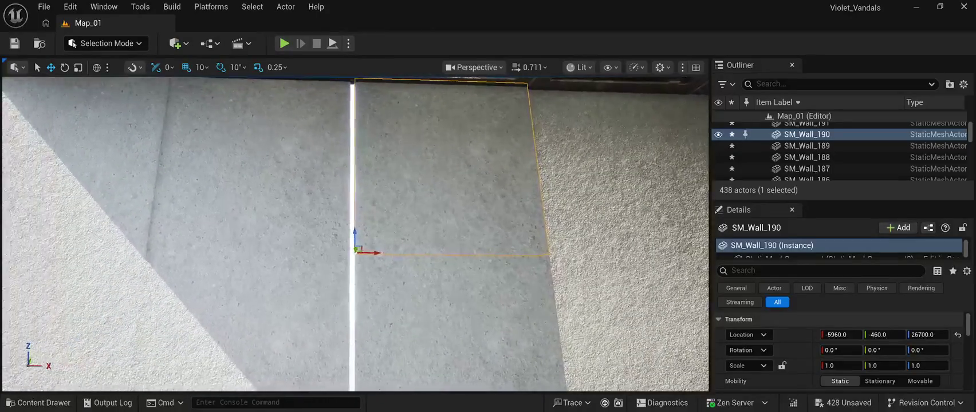
left_click(246, 172)
left_click_drag(166, 251, 177, 253)
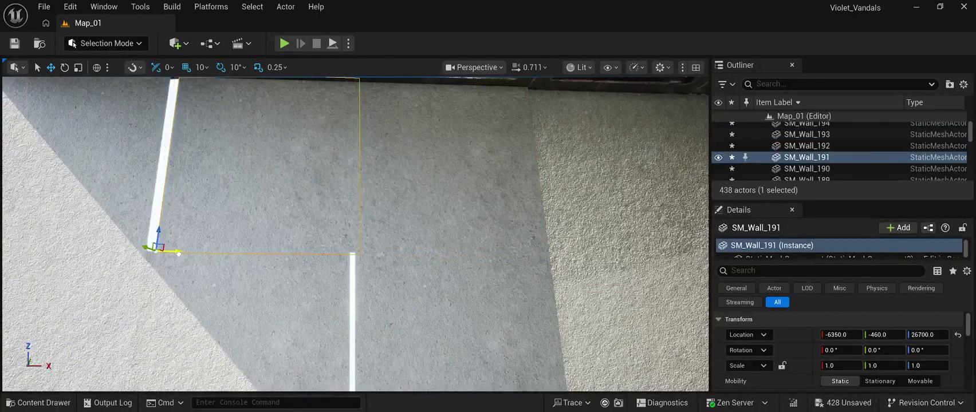
left_click(229, 241)
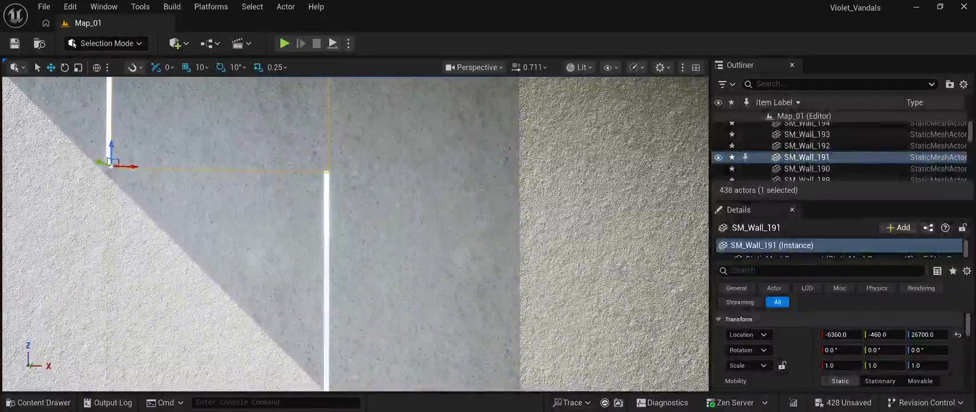
left_click_drag(154, 344, 160, 344)
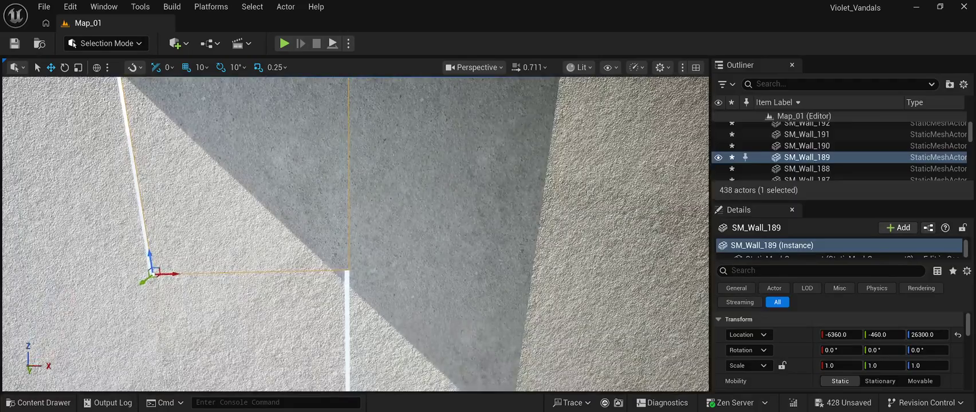
left_click(247, 258)
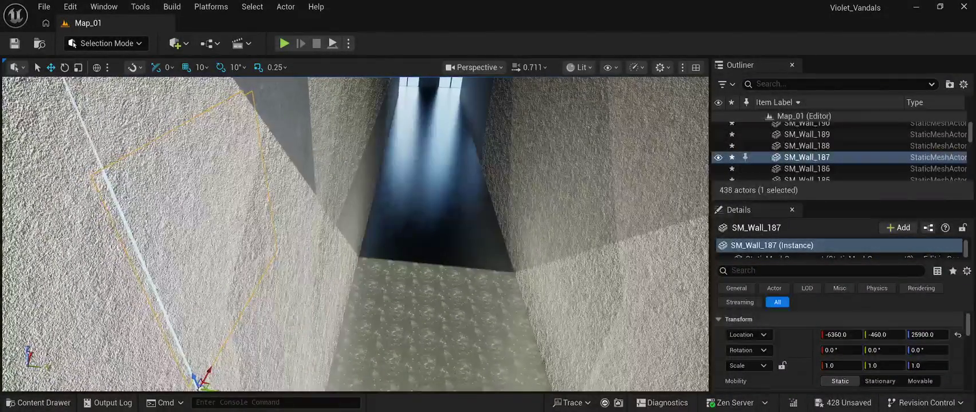
- Move SM_Wall_168 from Y -470 to -460 flush with the wall, then select SM_Wall_169 and another panel
left_click(292, 286)
left_click(320, 201)
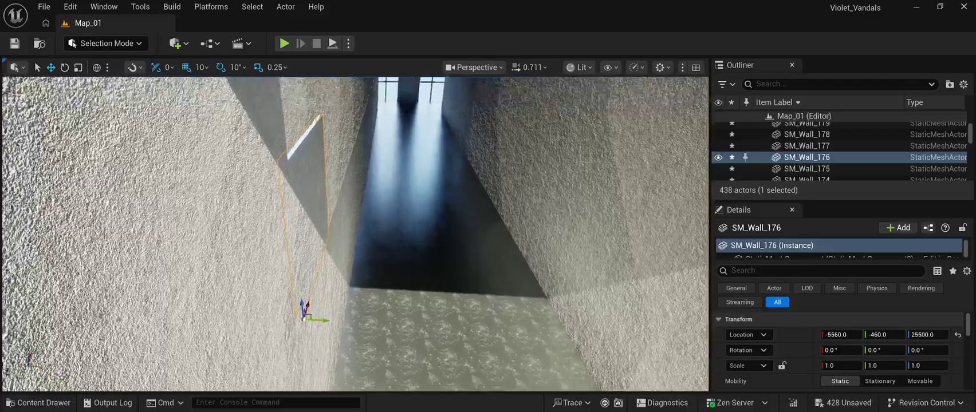
left_click(312, 172)
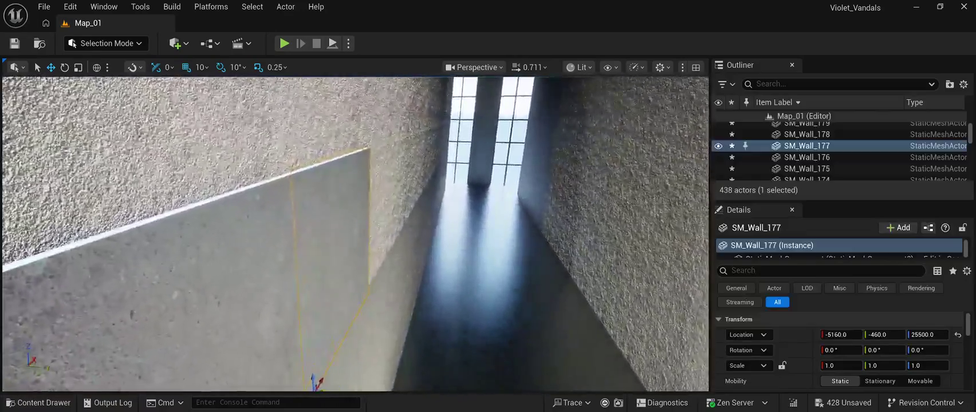
left_click(332, 241)
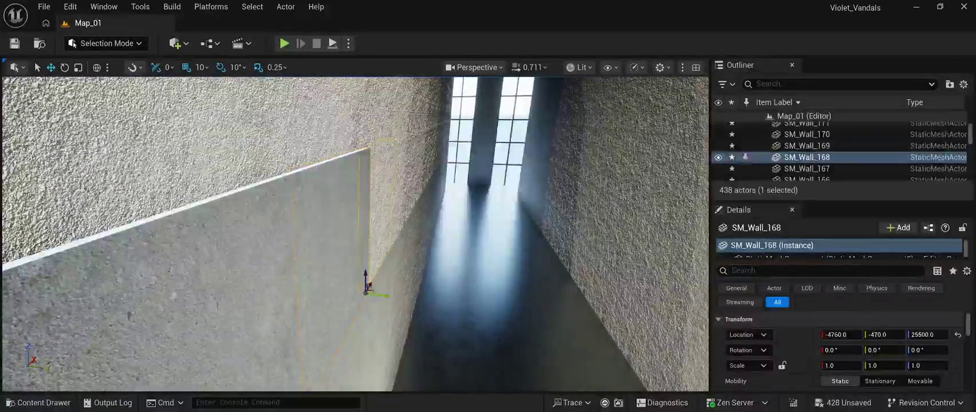
mouse_move(355, 230)
left_mouse_down()
mouse_move(368, 205)
mouse_move(356, 172)
mouse_move(356, 264)
mouse_move(379, 246)
mouse_move(373, 257)
mouse_move(361, 253)
left_mouse_up()
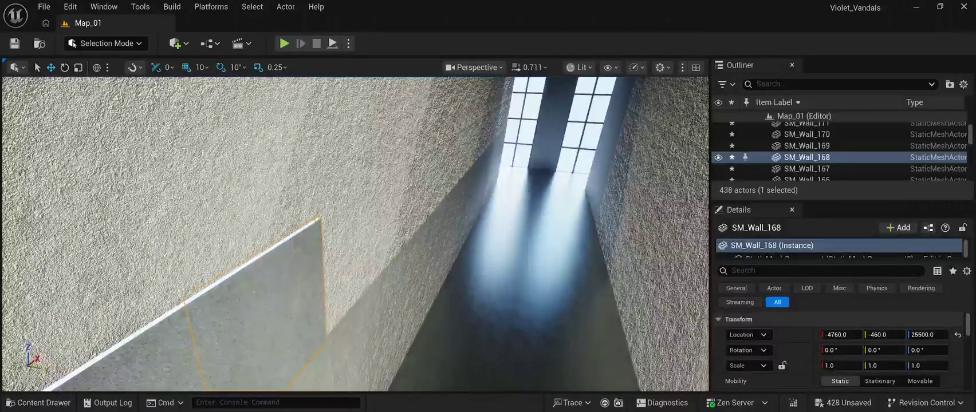
left_click(350, 247)
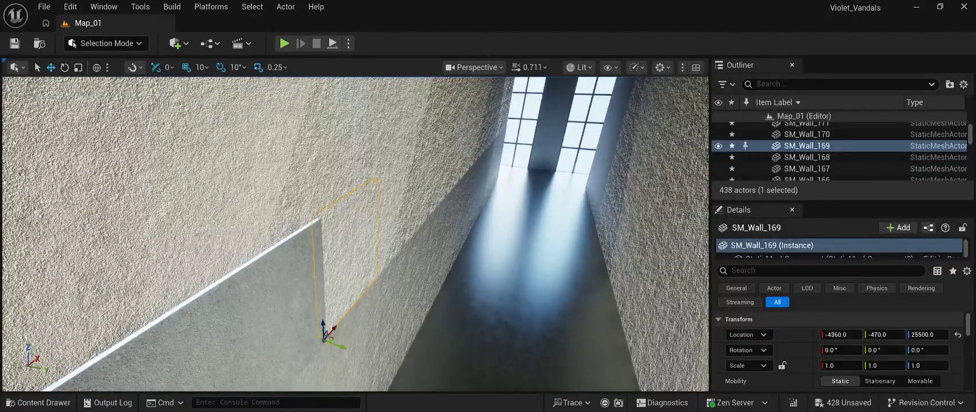
left_click(355, 143, "ctrl")
- Multi-select a run of corridor wall panels, including SM_Wall_165 and panels above and right
key("f")
left_click(367, 149, "ctrl")
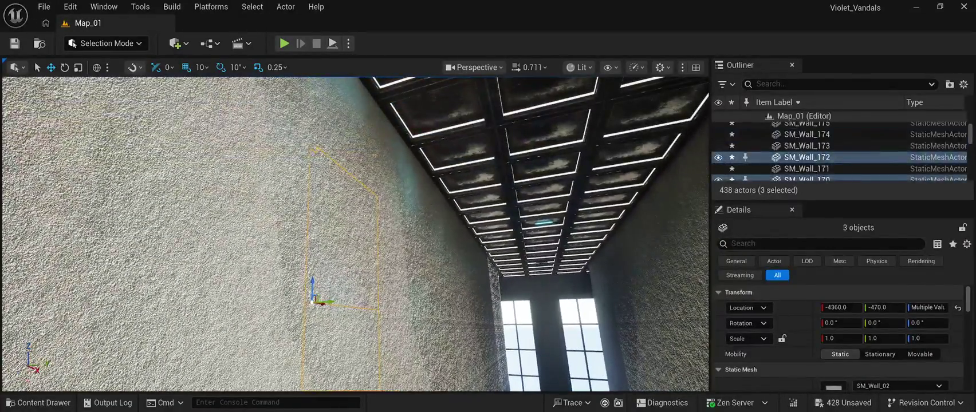
left_click(321, 172, "ctrl")
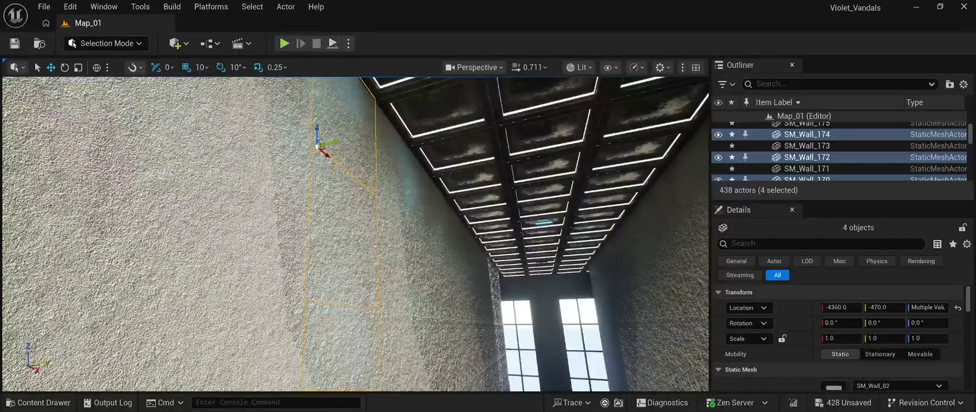
left_click(378, 206, "ctrl")
left_click(395, 264, "ctrl")
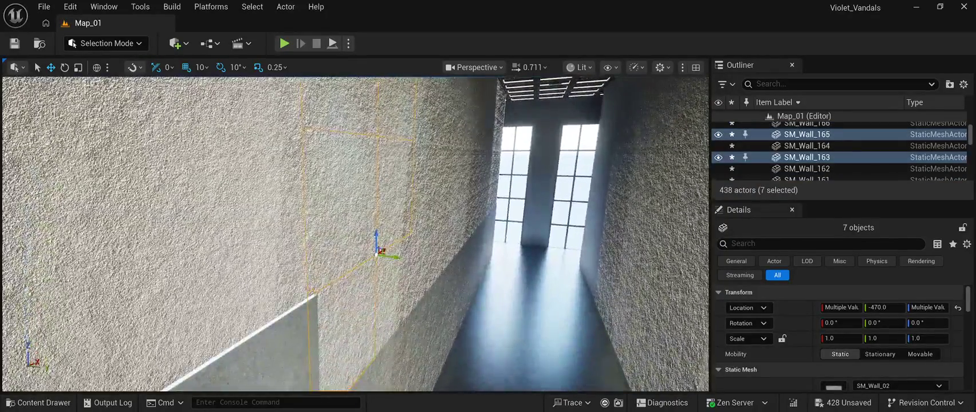
left_click(356, 320, "ctrl")
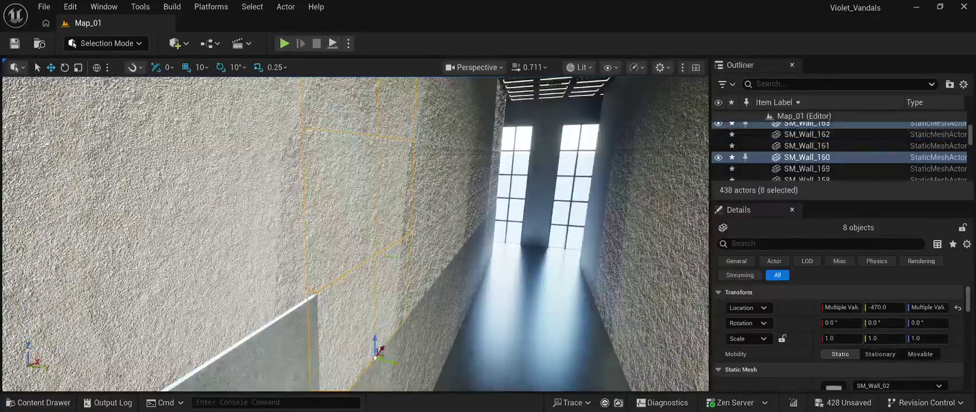
left_click_drag(355, 229, 286, 183)
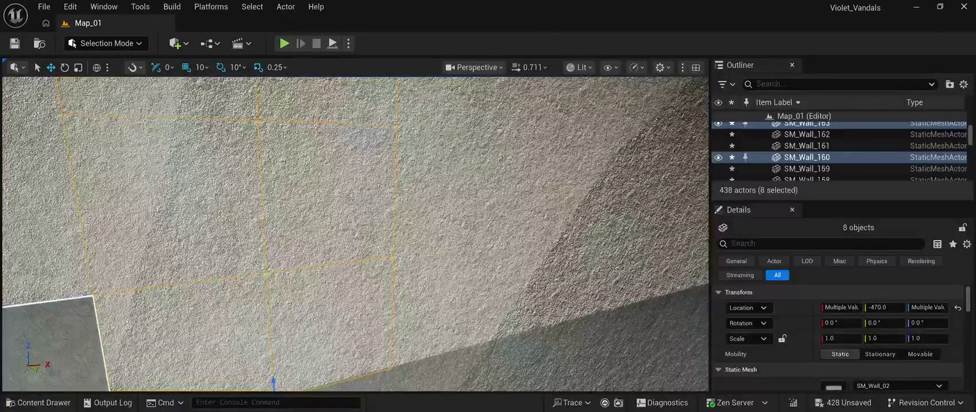
left_click(441, 310, "ctrl")
left_click(447, 184, "ctrl")
left_click(447, 97, "ctrl")
- Add the upper-right wall panels and SM_Wall_152 to the selection
left_click_drag(355, 229, 355, 195)
left_click(533, 126, "ctrl")
left_click(539, 92, "ctrl")
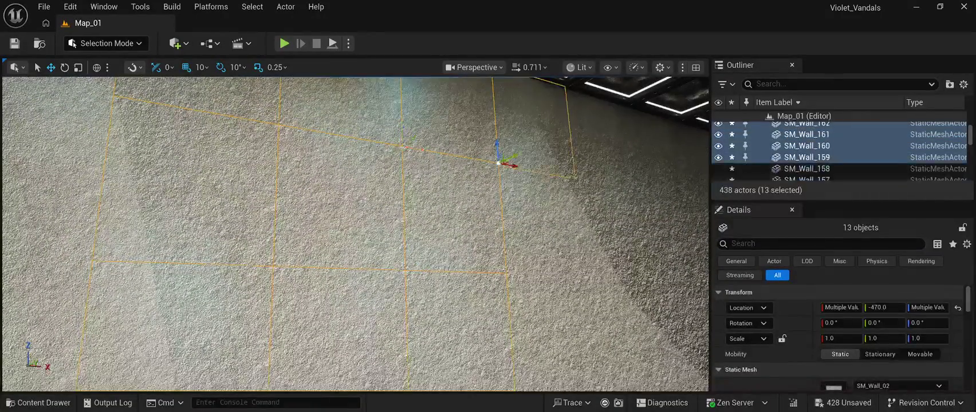
left_click(510, 272, "ctrl")
left_click(501, 257, "ctrl")
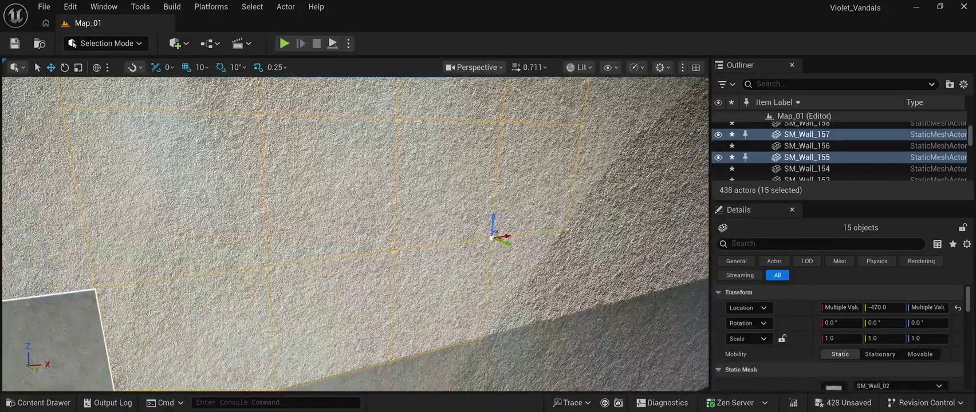
left_click(527, 286, "ctrl")
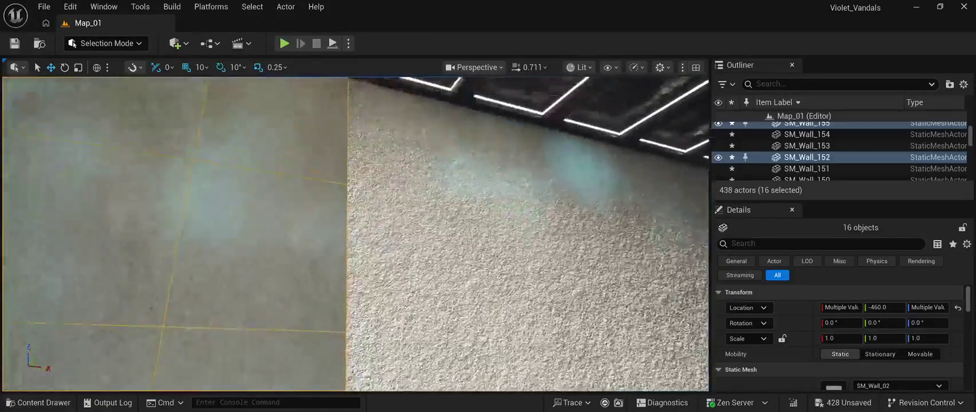
- Select only SM_Wall_158 near the ceiling, then add SM_Wall_156 and SM_Wall_154
left_click(424, 212)
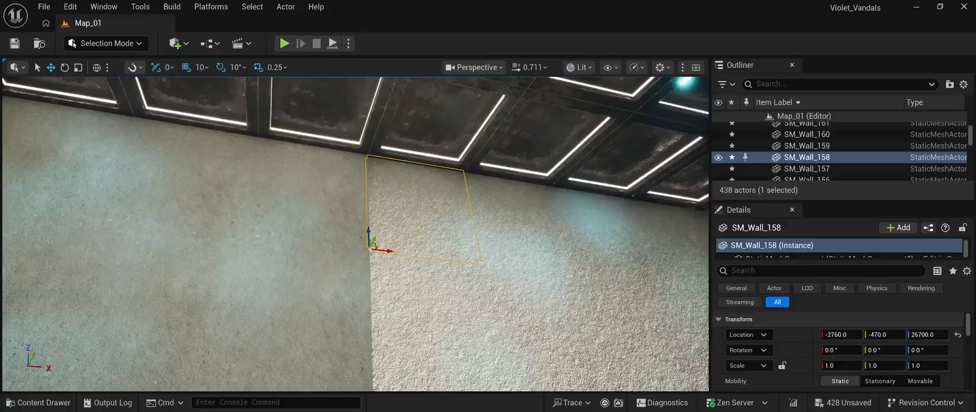
left_click(436, 320, "ctrl")
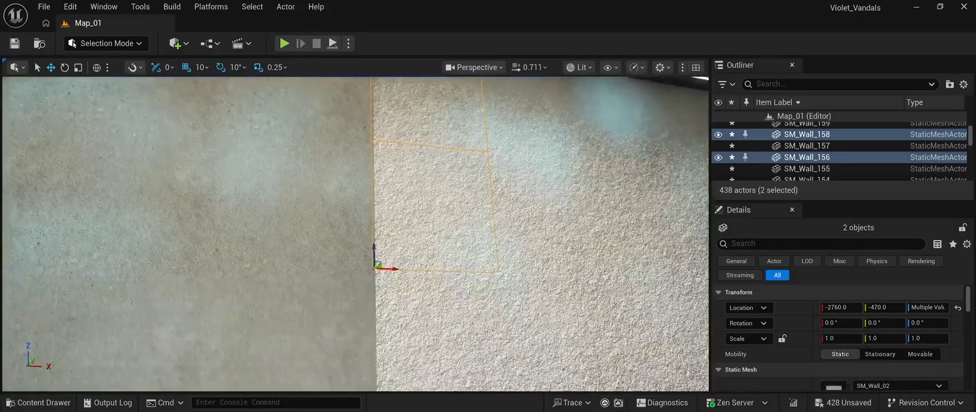
left_click(436, 298, "ctrl")
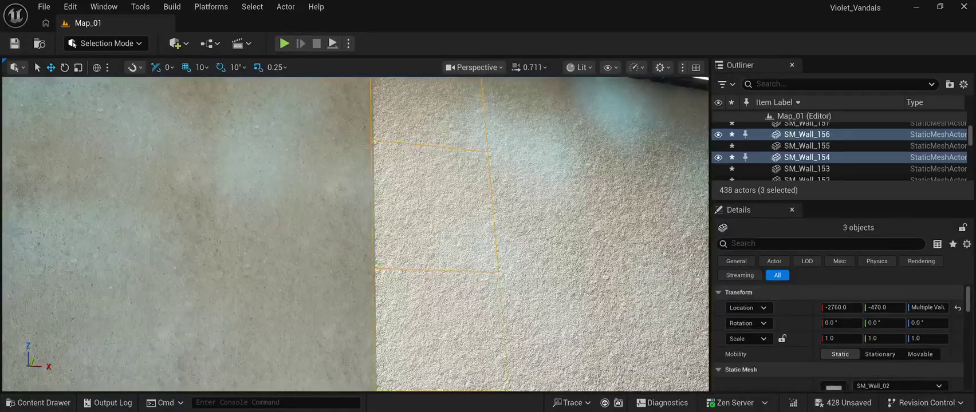